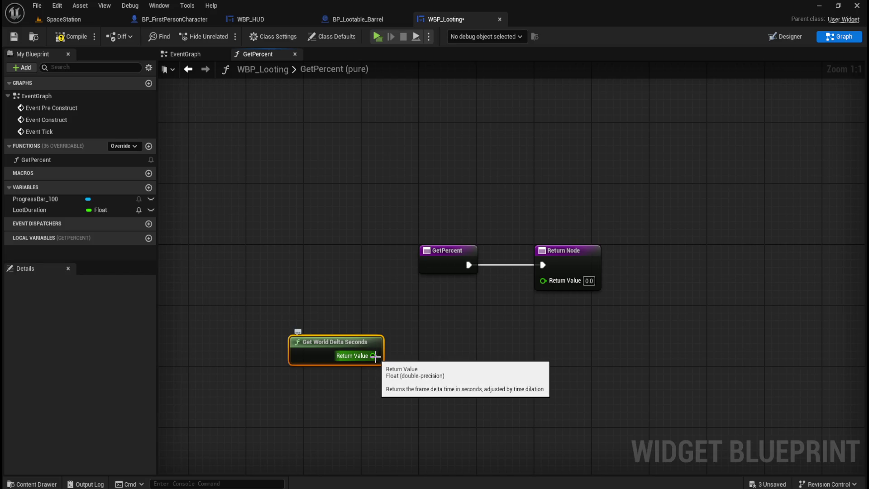
Pull a wire from the delta seconds output and search 'inves', then cancel without adding a node
left_click_drag(375, 357, 413, 354)
type("inves")
key("Escape")
left_click(413, 354)
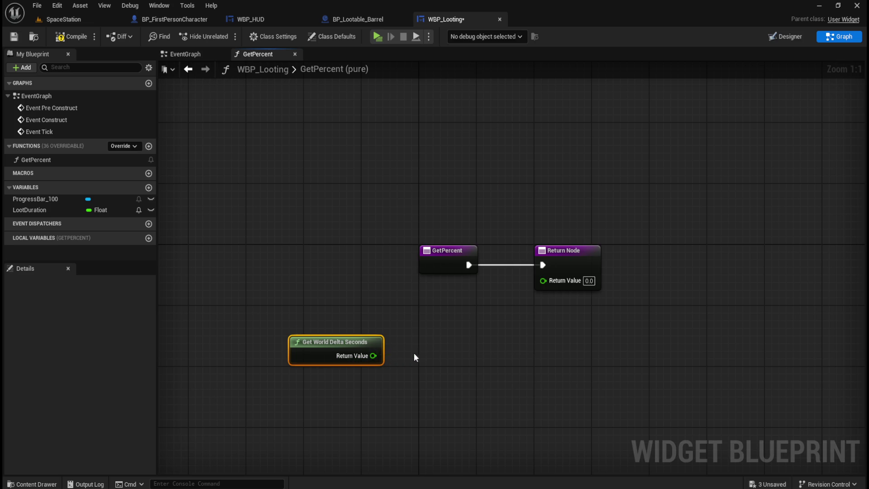
Browse the blueprint action list for 'count' and 'time' nodes, closing it without adding anything
right_click(431, 349)
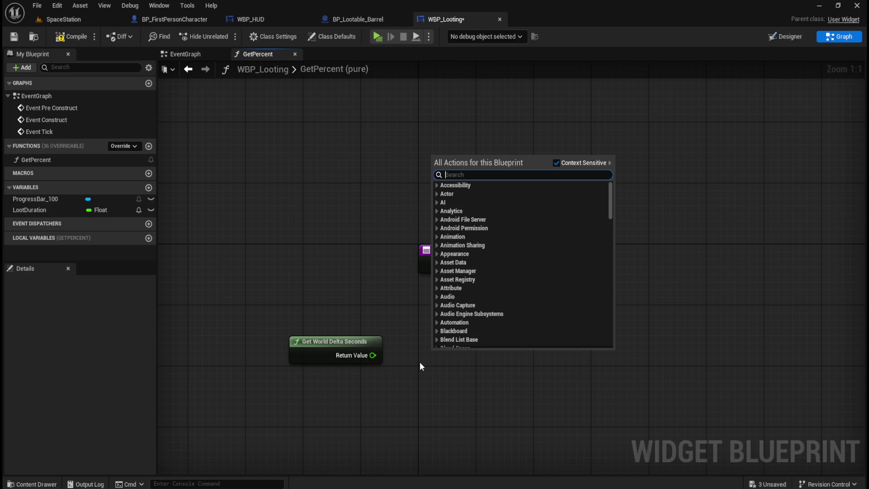
type("count")
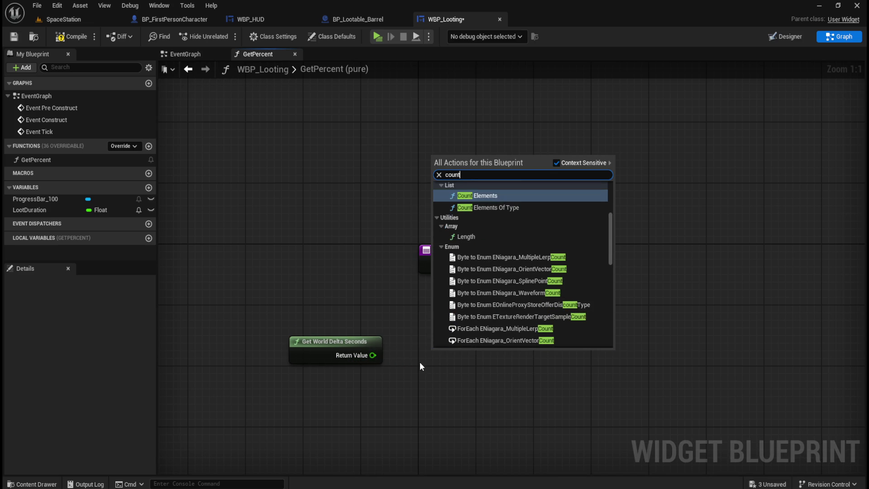
key("ctrl+a")
type("time")
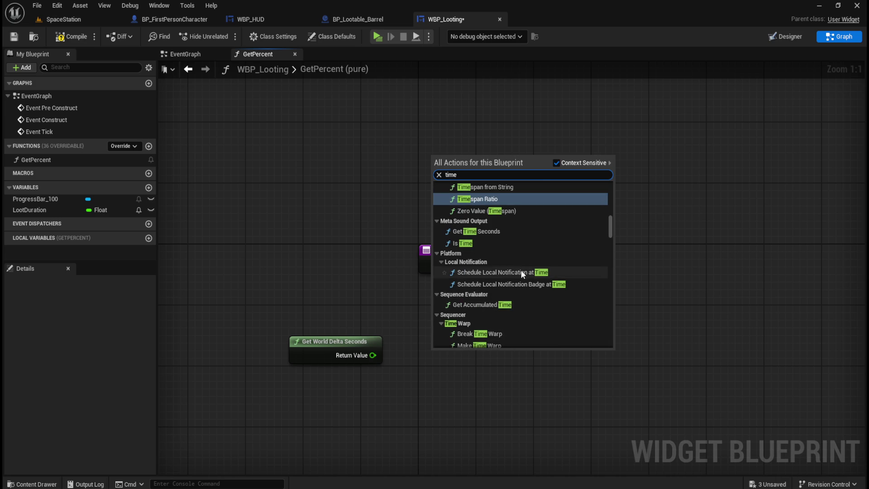
scroll(521, 270, "up", 3)
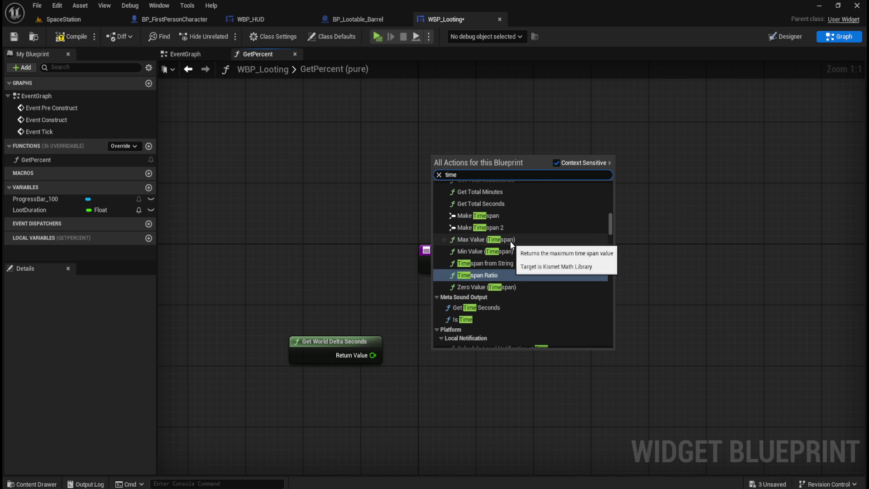
scroll(509, 242, "up", 2)
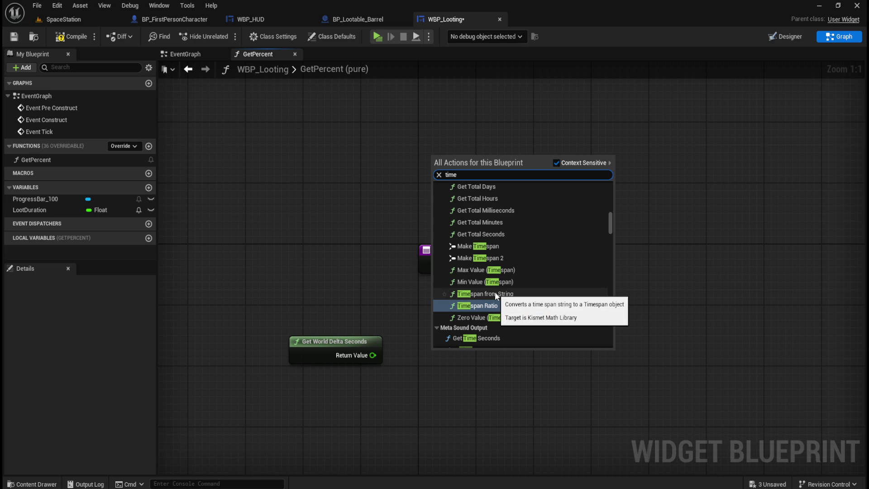
scroll(495, 298, "up", 3)
scroll(503, 274, "up", 3)
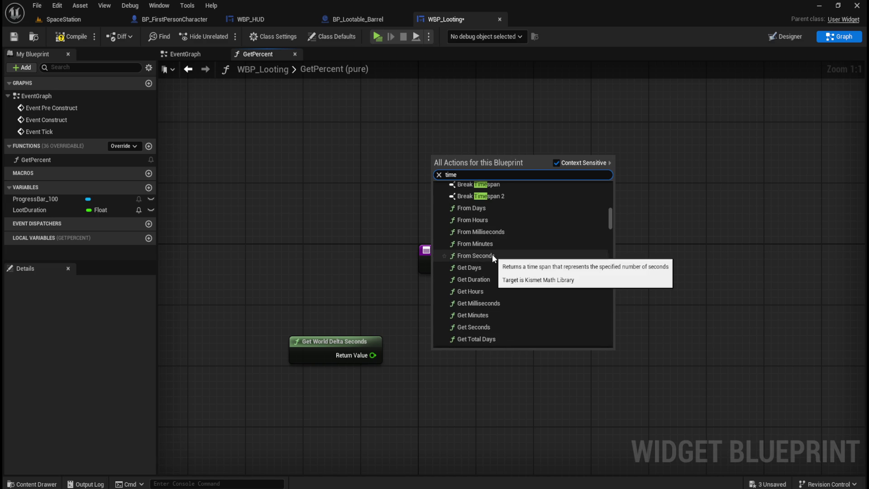
scroll(498, 256, "up", 5)
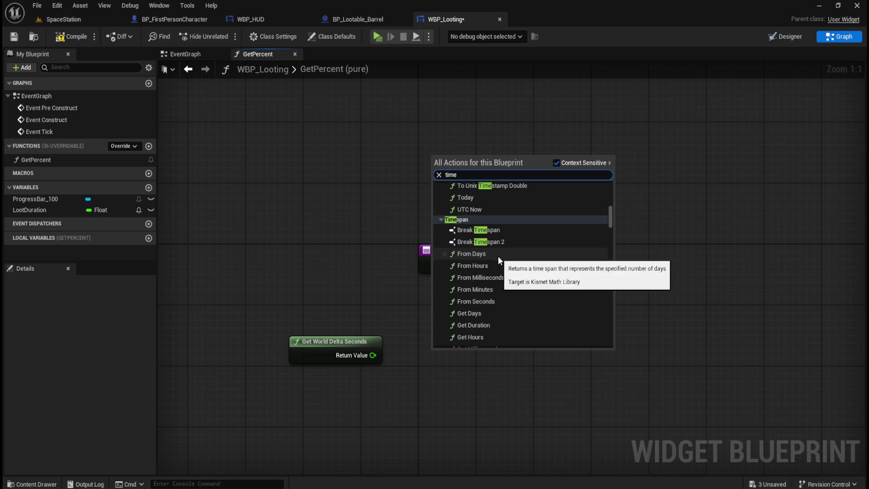
scroll(557, 311, "up", 5)
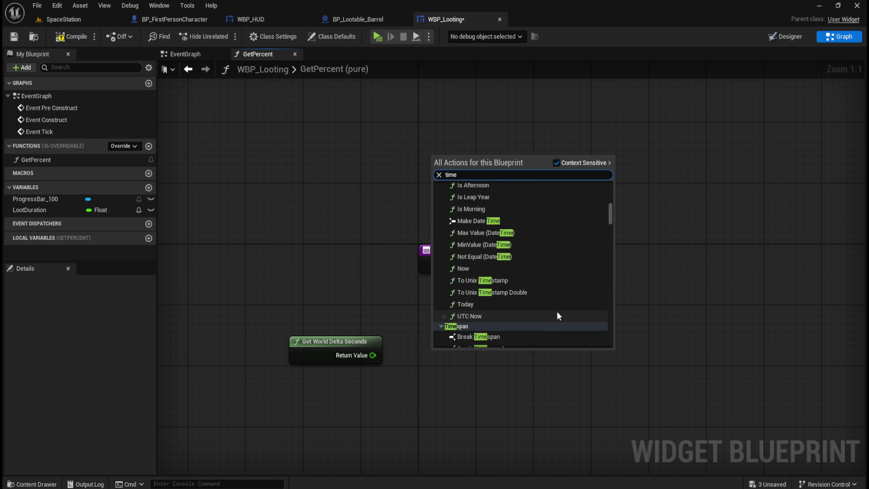
scroll(555, 311, "up", 4)
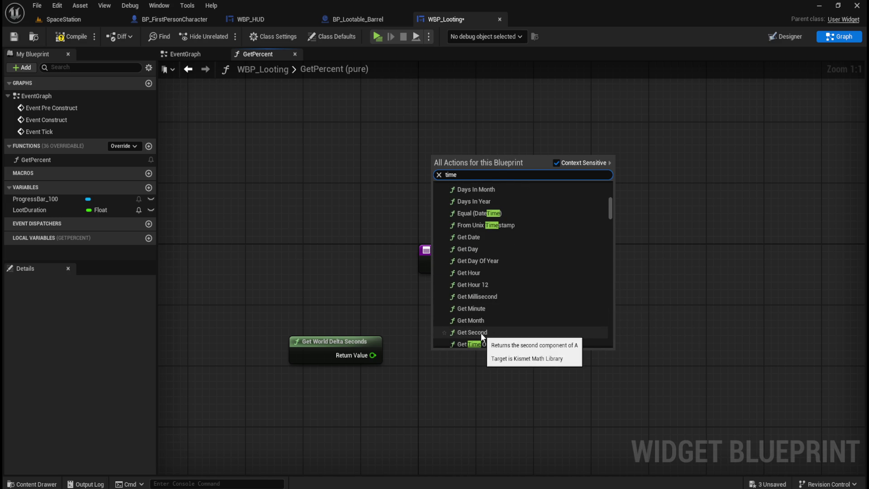
scroll(482, 331, "up", 7)
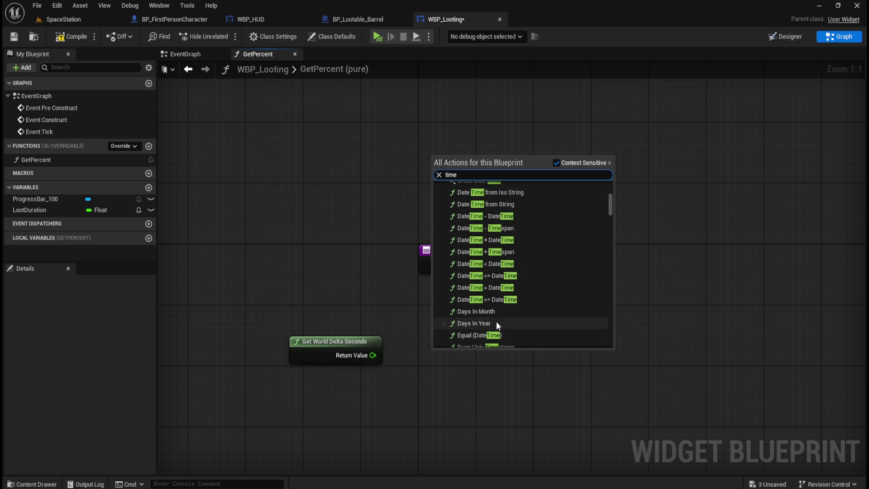
scroll(501, 318, "up", 7)
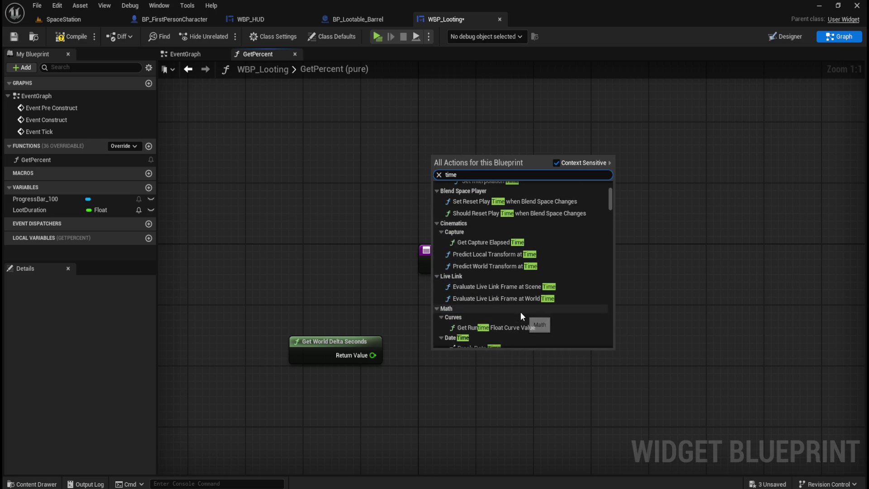
scroll(521, 311, "up", 2)
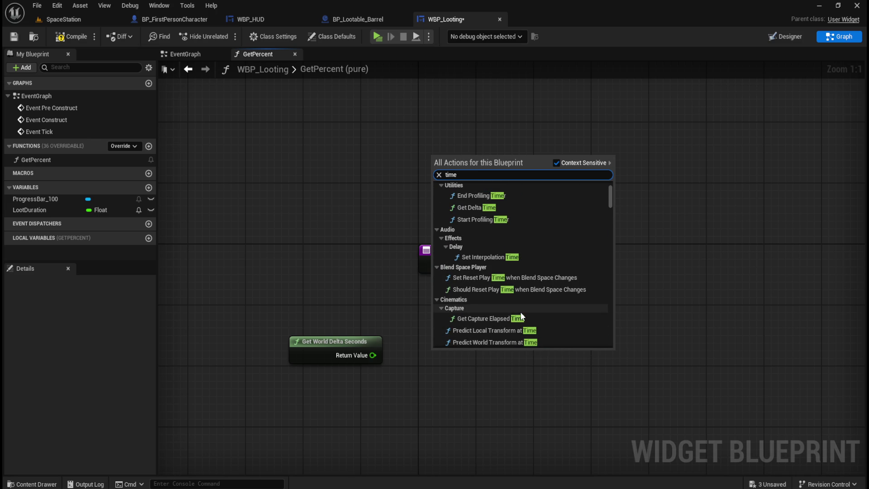
scroll(522, 315, "up", 4)
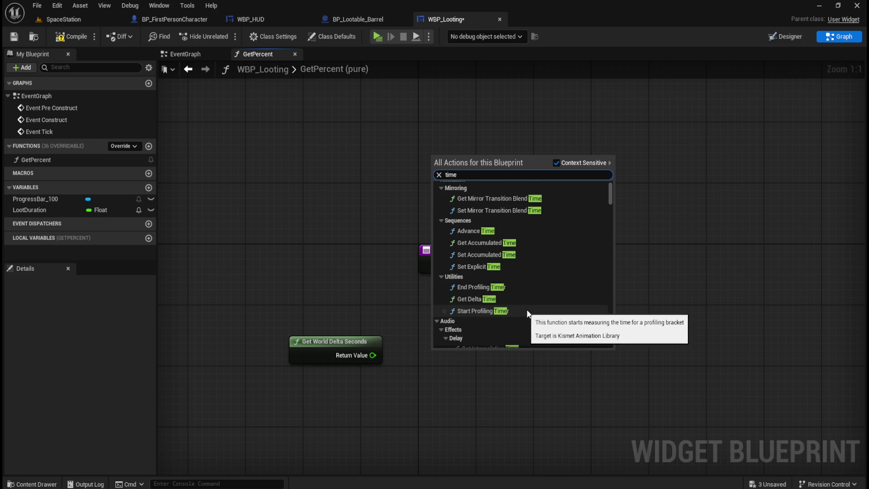
scroll(537, 302, "up", 1)
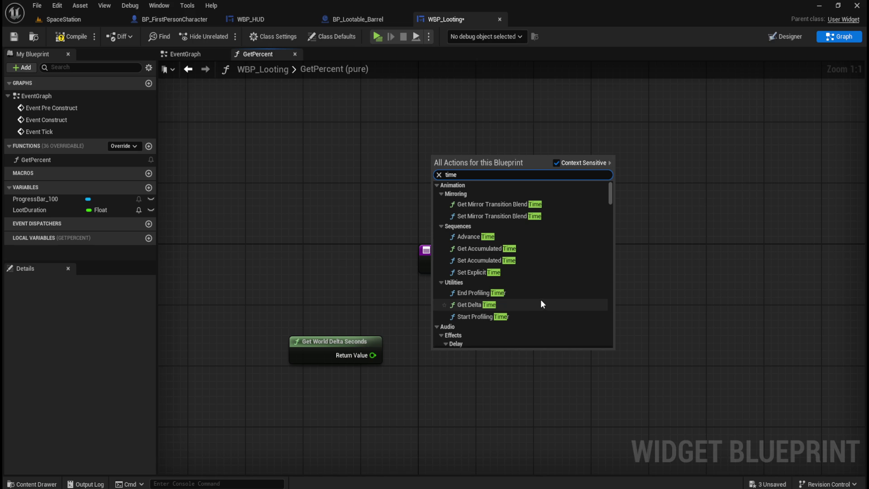
scroll(541, 299, "down", 3)
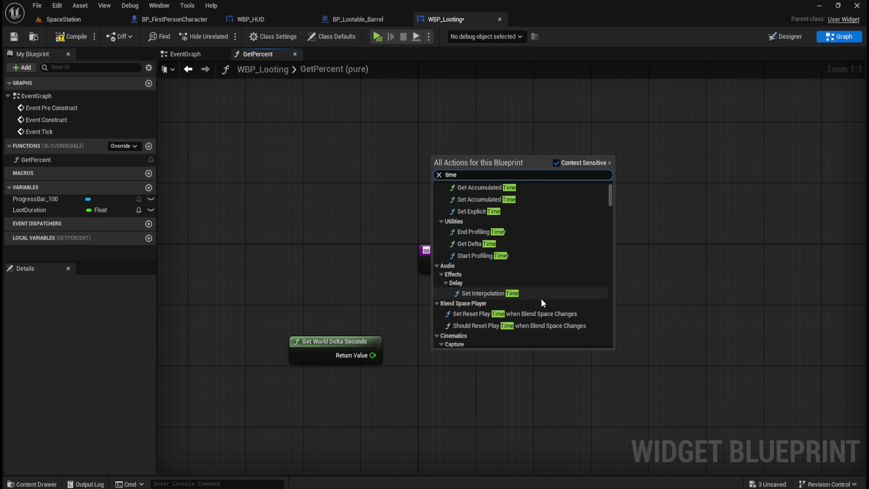
scroll(551, 294, "down", 3)
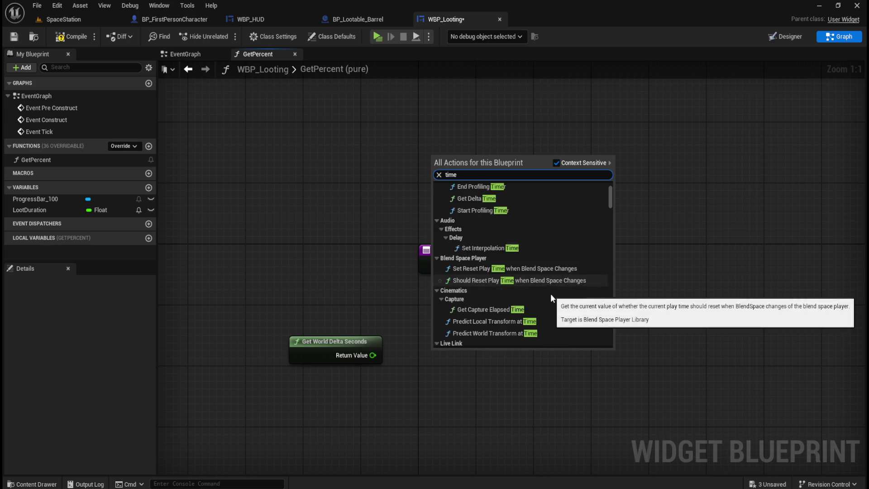
scroll(551, 296, "down", 2)
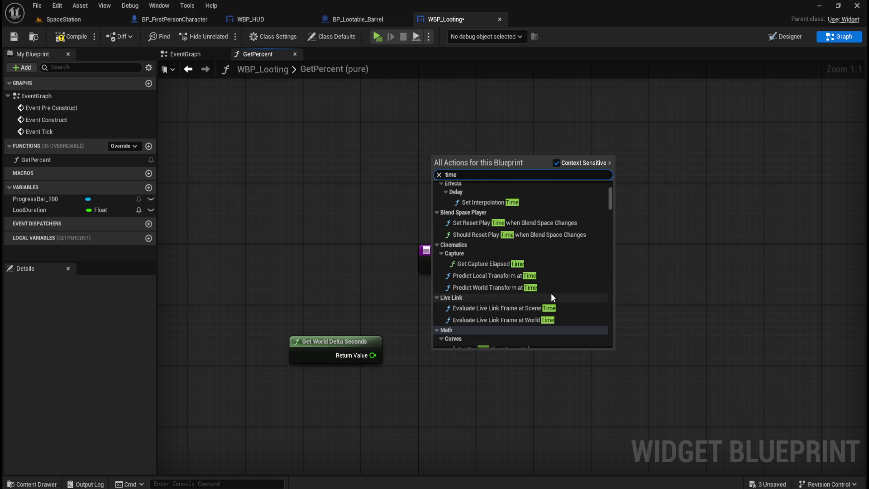
scroll(551, 292, "down", 4)
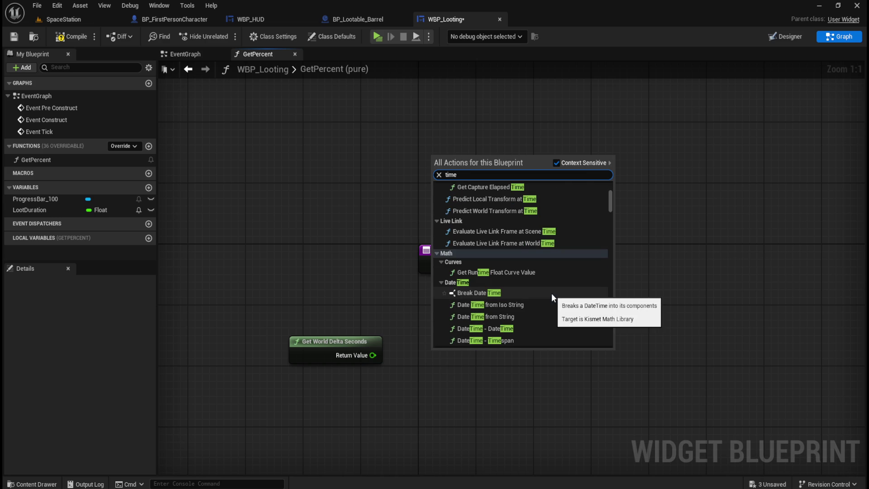
scroll(552, 293, "down", 8)
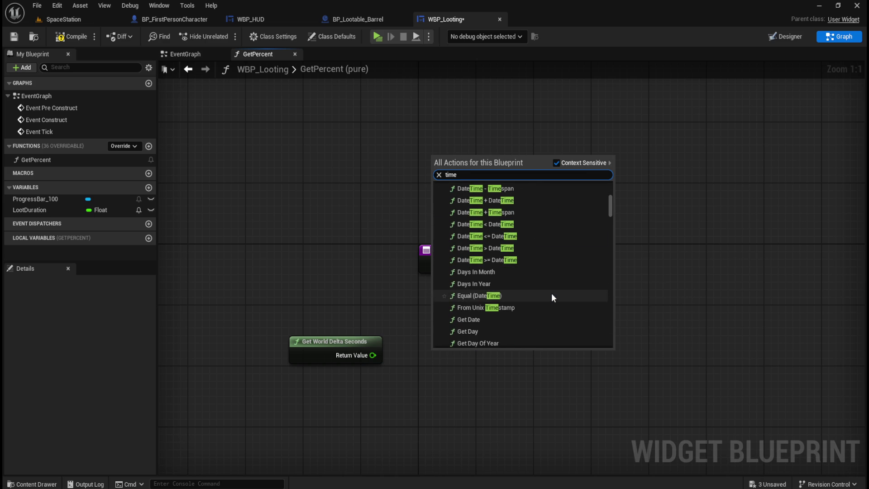
scroll(551, 292, "down", 2)
scroll(552, 293, "down", 4)
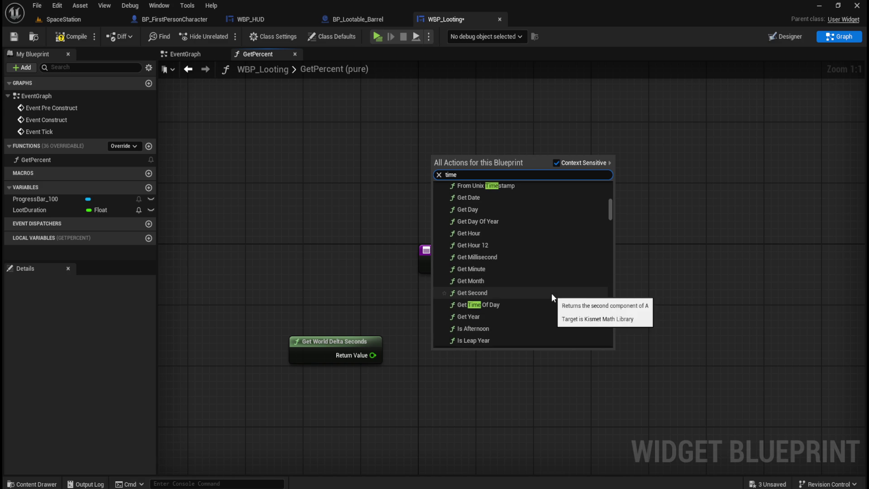
scroll(552, 293, "down", 6)
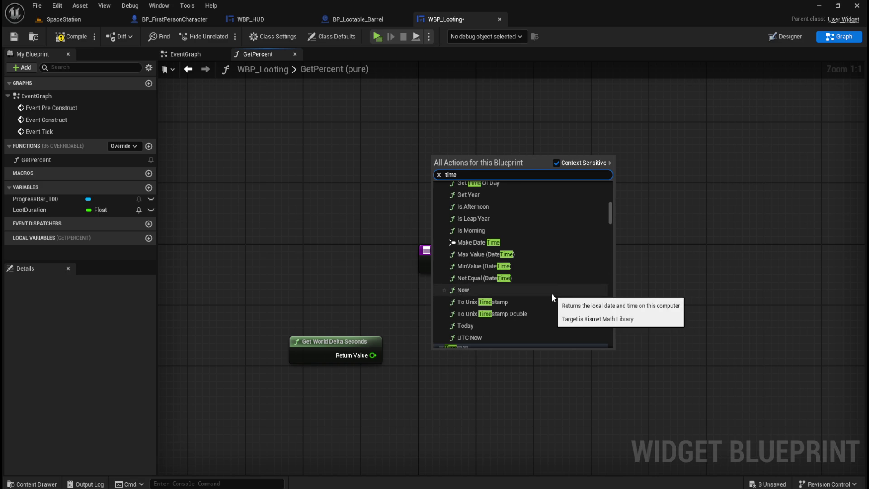
scroll(552, 293, "down", 2)
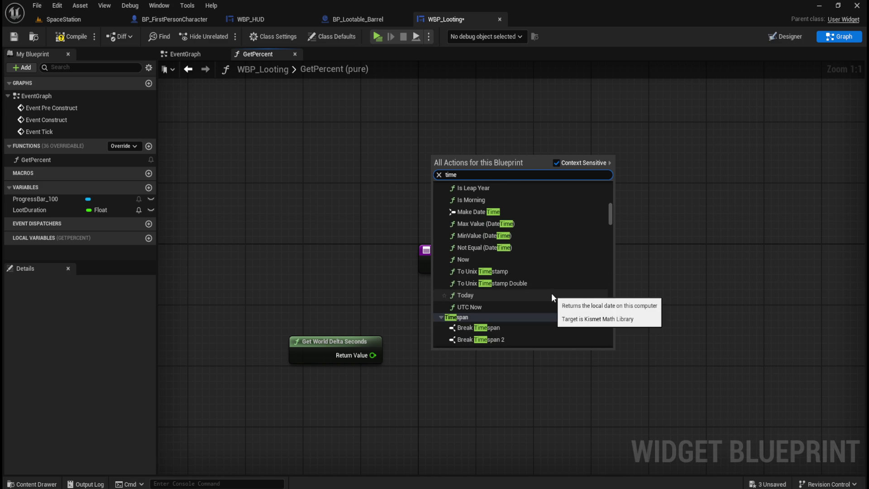
left_click(360, 278)
Inspect the LootDuration variable and the Get World Delta Seconds node
left_click(47, 210)
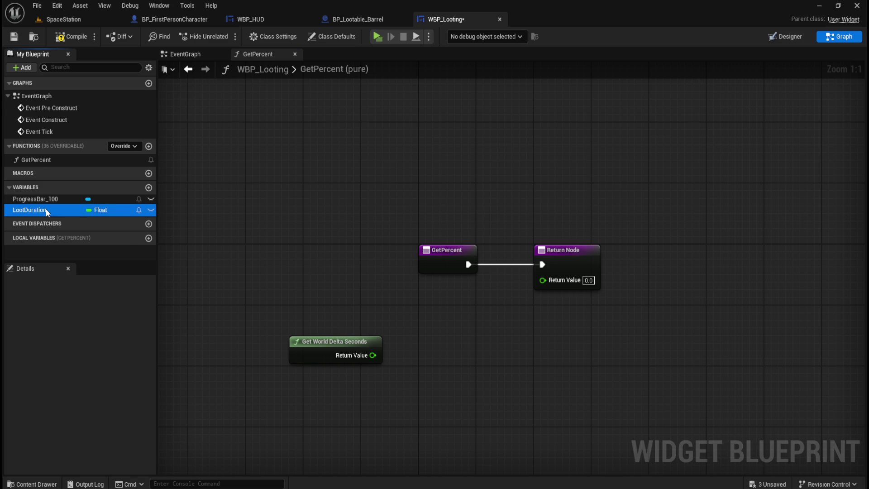
left_click(151, 371)
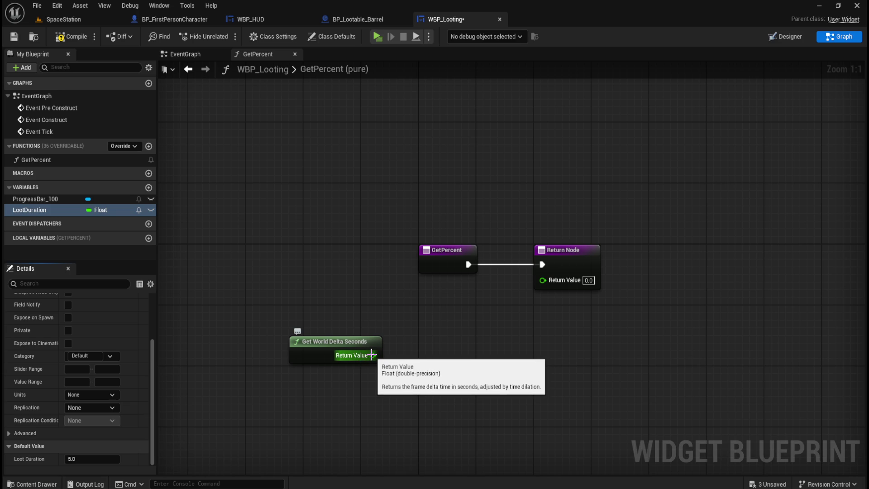
mouse_move(400, 327)
left_mouse_down()
mouse_move(281, 360)
mouse_move(276, 376)
left_mouse_up()
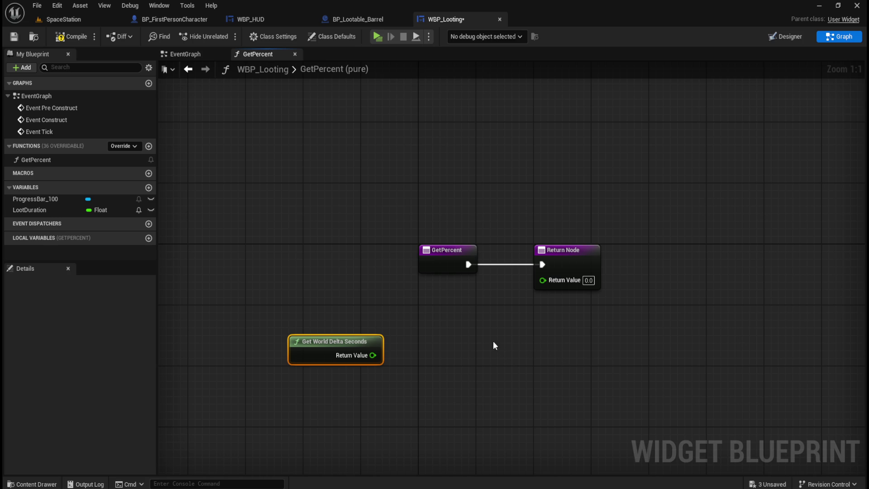
left_click(412, 375)
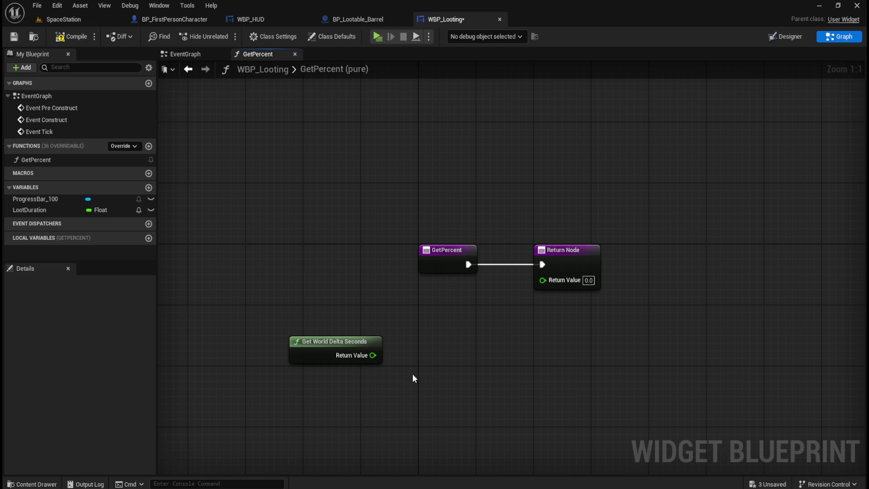
Add a Get Delta Time node below Get World Delta Seconds
right_click(344, 394)
type("get del")
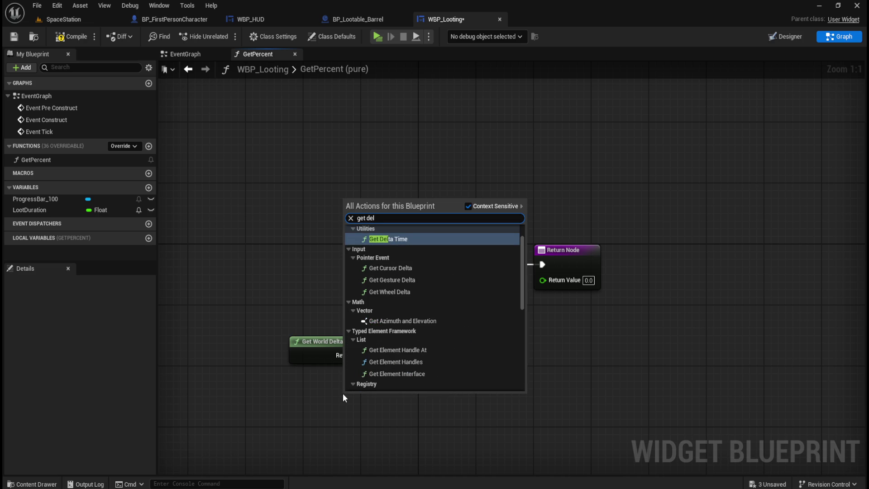
key("Return")
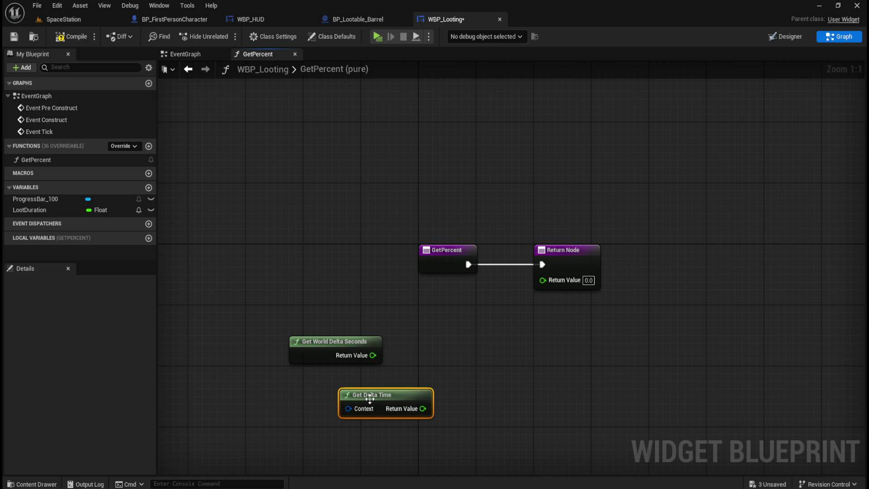
left_click_drag(368, 398, 340, 393)
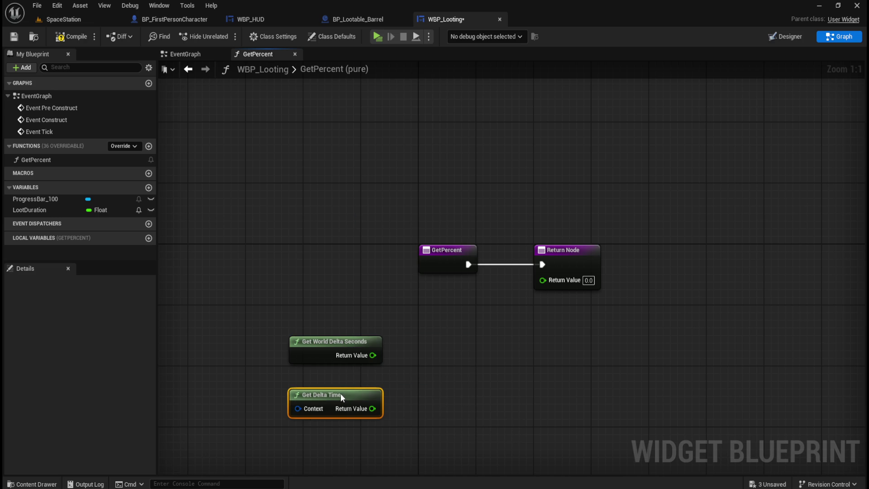
Delete the Get World Delta Seconds node and nudge Get Delta Time slightly higher
left_click(455, 365)
left_click(311, 351)
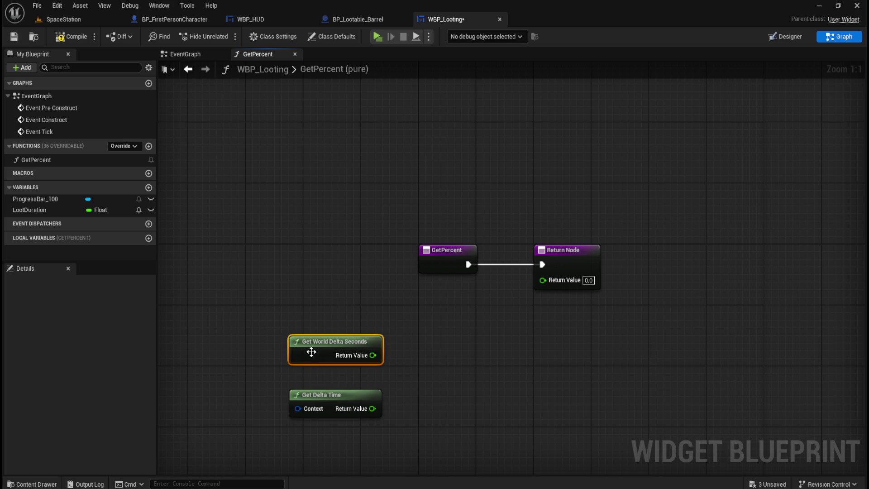
key("Delete")
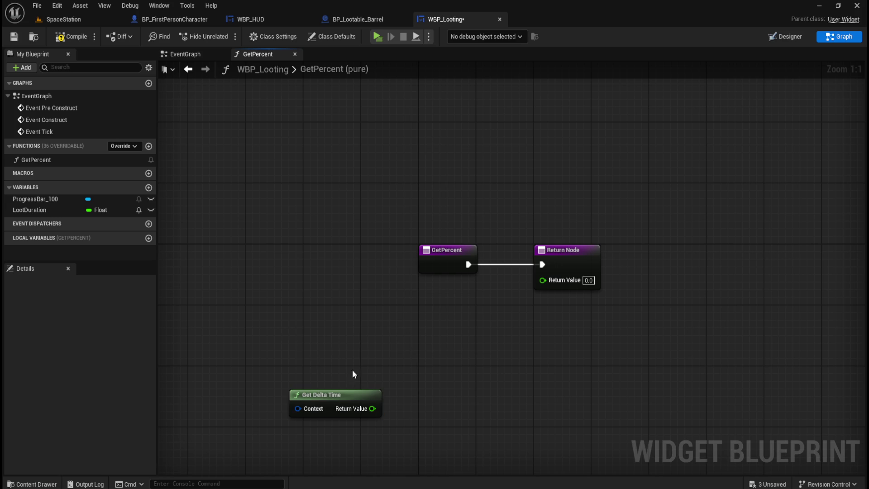
left_click_drag(343, 394, 341, 373)
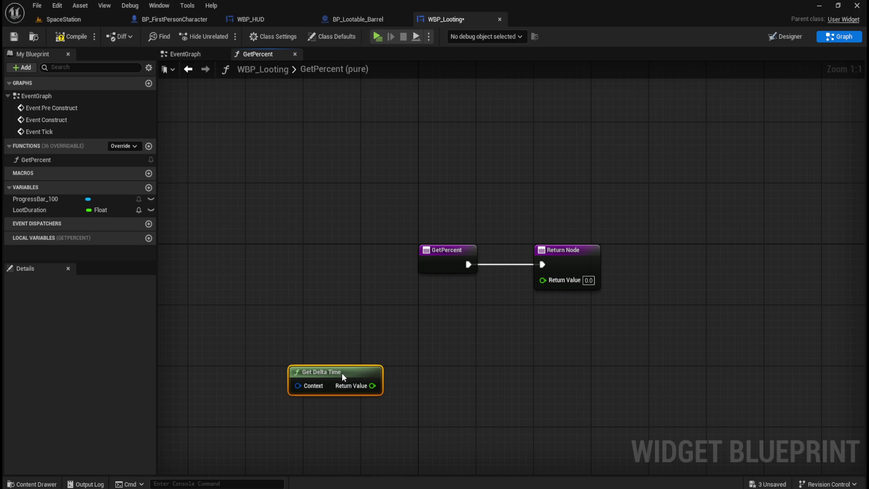
left_click(364, 334)
left_click(360, 374)
Set LootDuration's default value to 1.0, then compile and save WBP_Looting
left_click(36, 210)
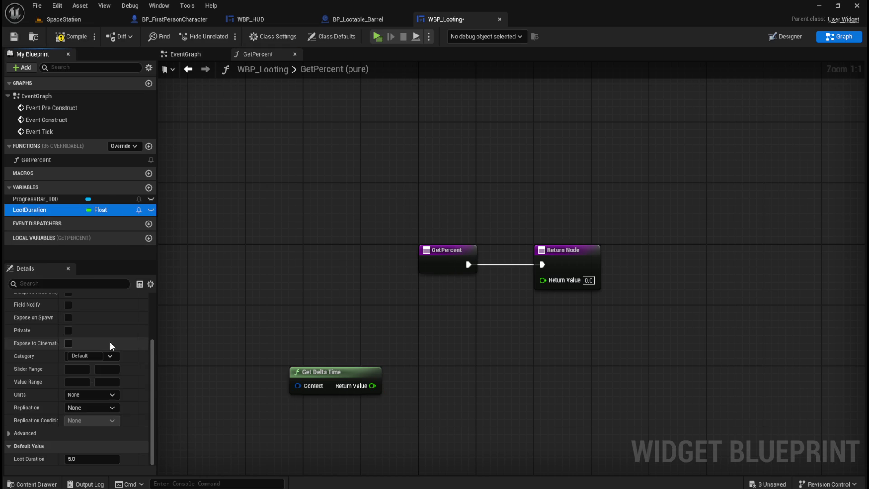
left_click(100, 458)
type("1")
left_click(259, 270)
left_click(70, 36)
left_click(14, 38)
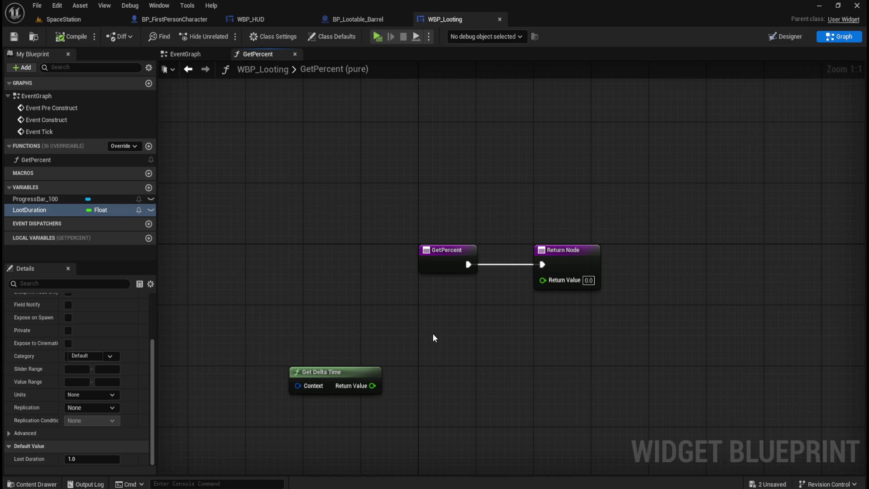
left_click_drag(348, 343, 395, 320)
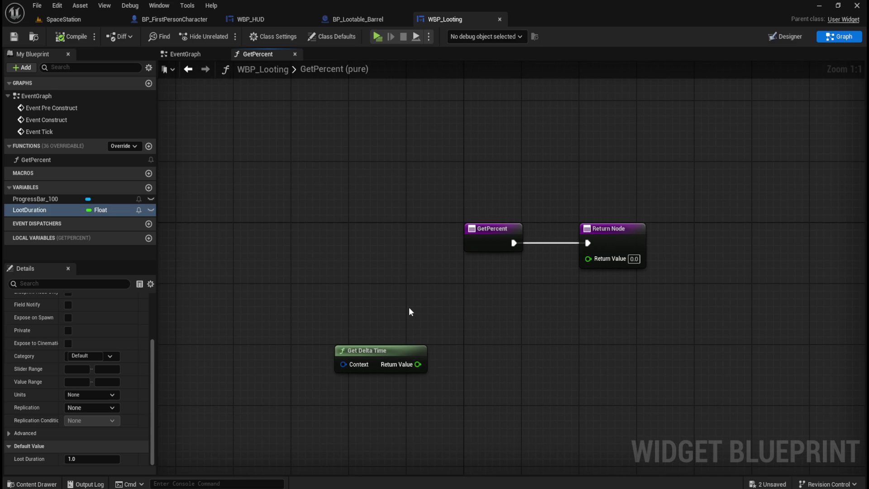
right_click(411, 308)
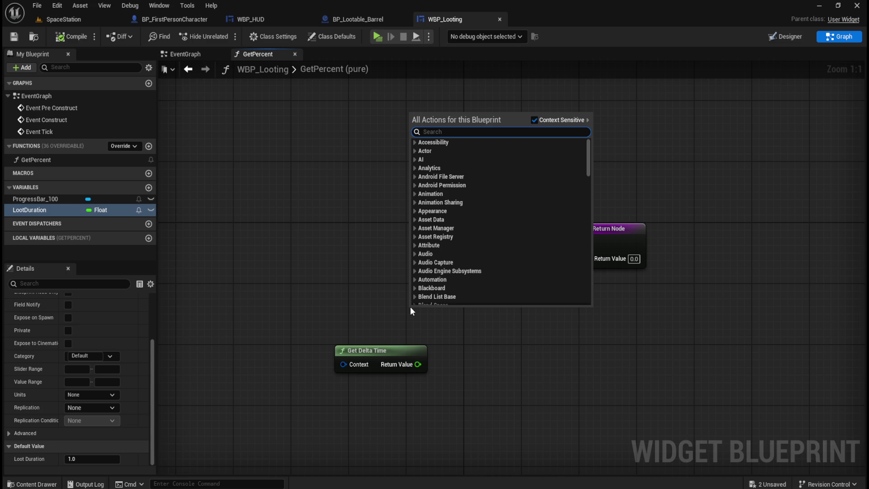
type("event tick")
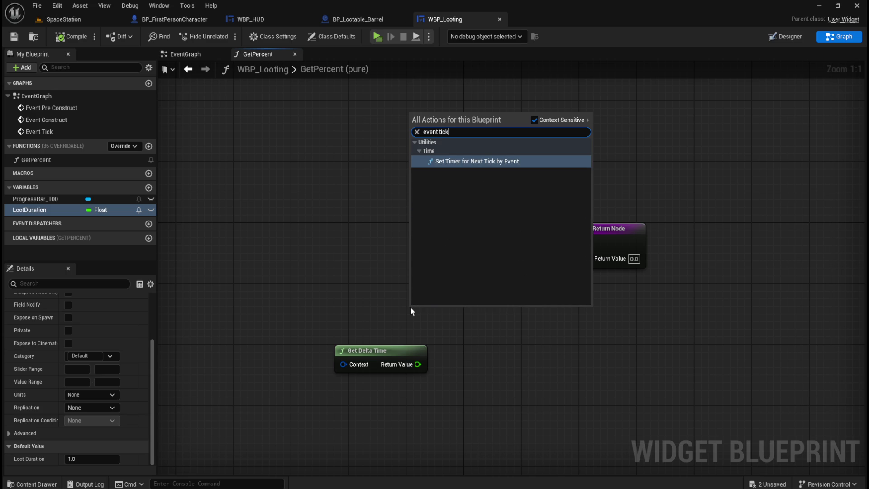
key("Escape")
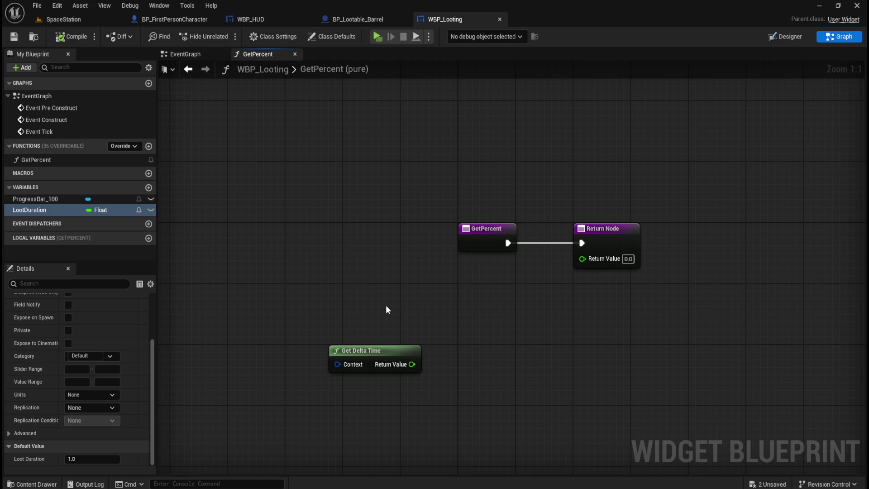
right_click(386, 305)
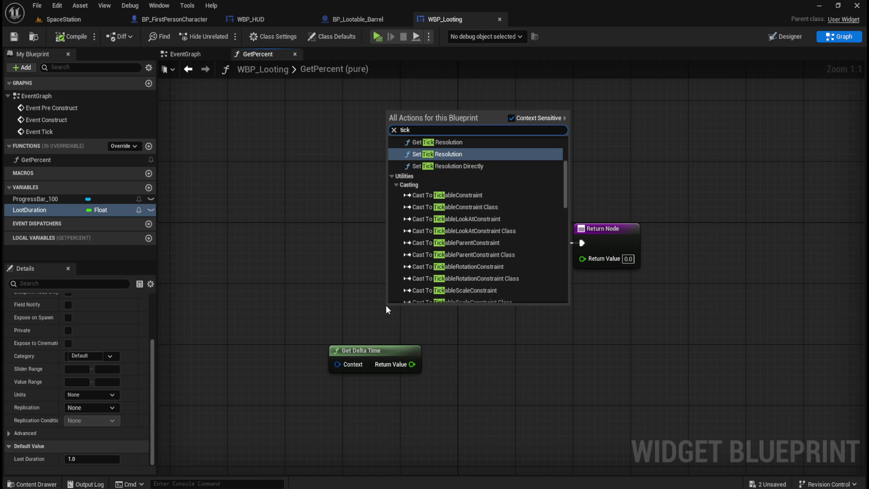
left_click(385, 306)
left_click(410, 347)
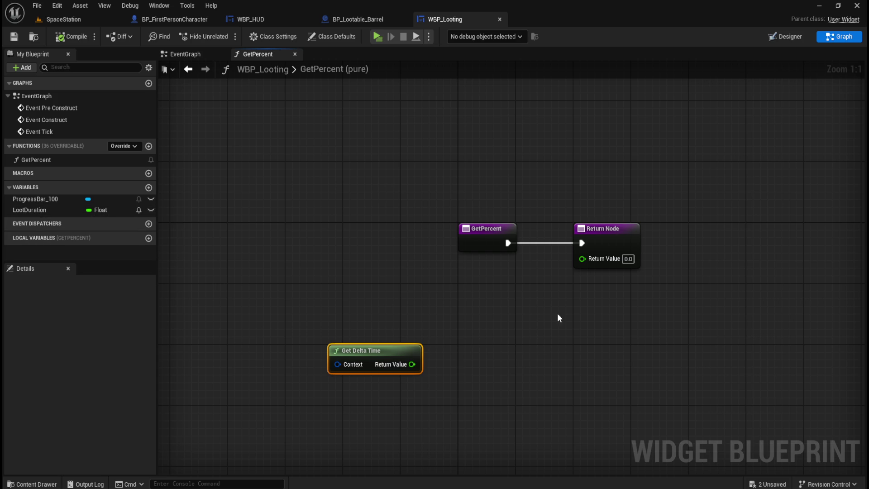
left_click_drag(396, 348, 356, 350)
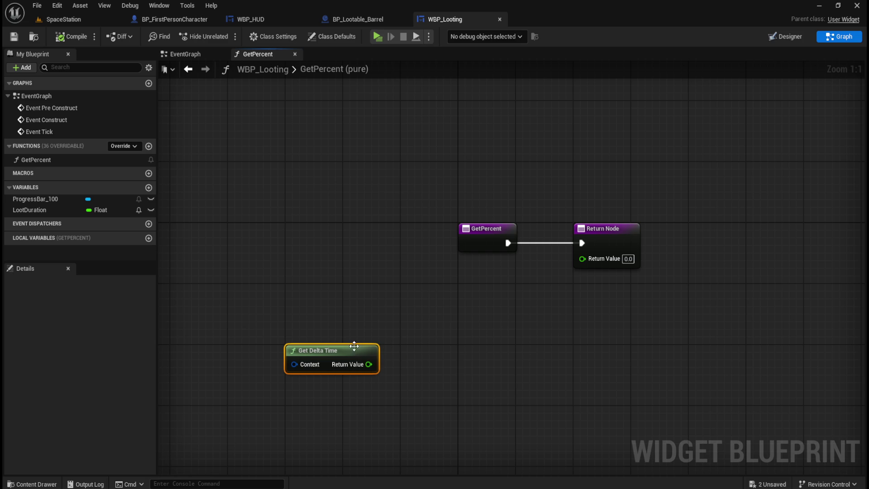
Set LootDuration's default value to 0.0, then compile and save the widget
left_click(27, 210)
left_click(91, 455)
type("0")
key("Return")
left_click(71, 37)
left_click(13, 36)
Add a LootDuration getter and a SET LootDuration node, placing the SET to the right
left_click(40, 210)
mouse_move(40, 209)
left_mouse_down()
mouse_move(345, 317)
mouse_move(330, 302)
mouse_move(308, 319)
mouse_move(297, 314)
mouse_move(327, 313)
mouse_move(320, 324)
left_mouse_up()
left_click(330, 330)
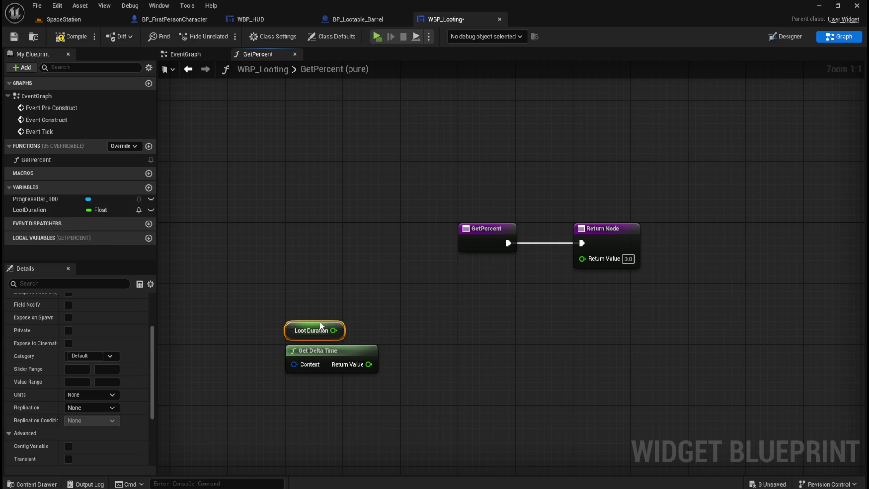
left_click_drag(33, 209, 433, 335)
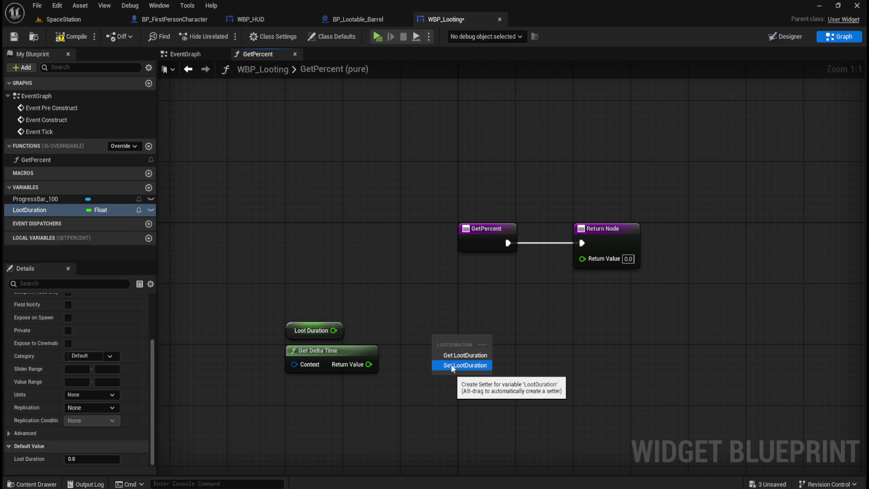
left_click(451, 365)
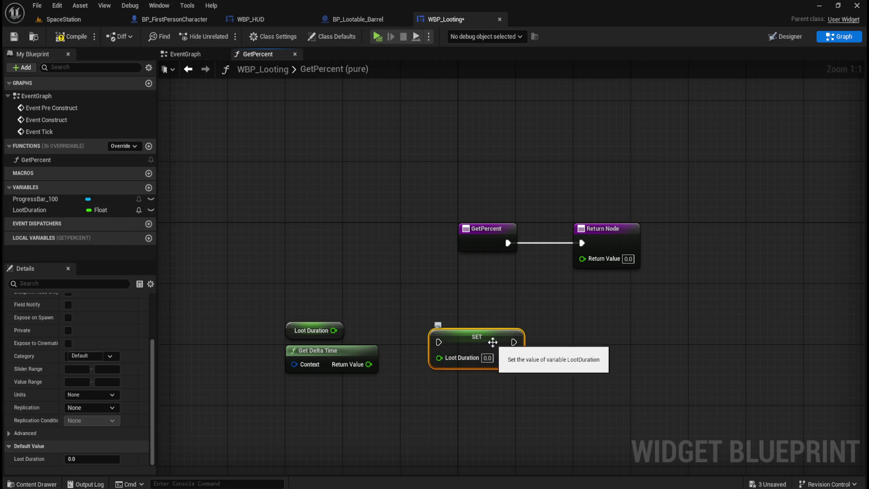
left_click_drag(495, 342, 505, 335)
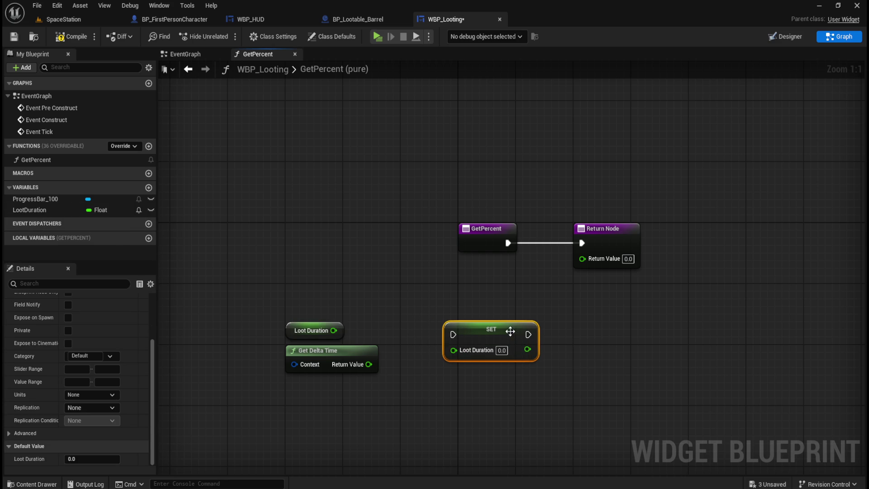
Move Get Delta Time left with the Loot Duration getter just above it
left_click_drag(362, 352, 306, 353)
left_click(340, 352)
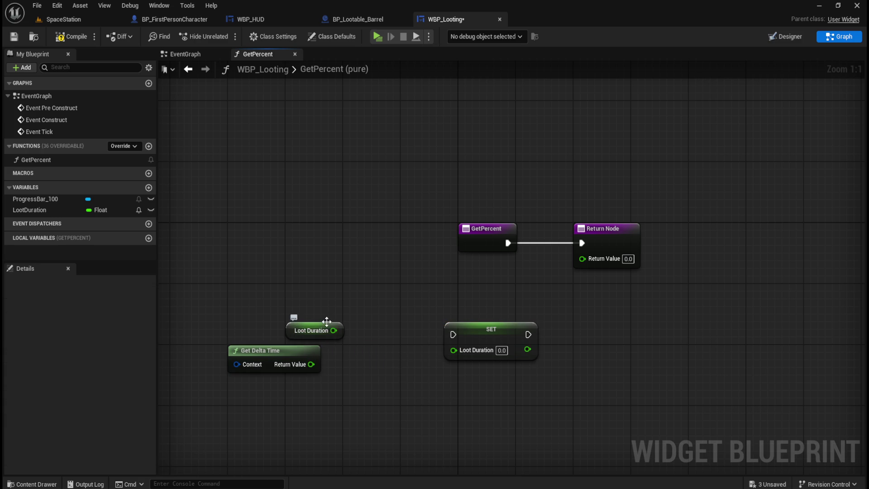
left_click_drag(331, 322, 308, 320)
left_click(329, 341)
left_click_drag(311, 364, 339, 365)
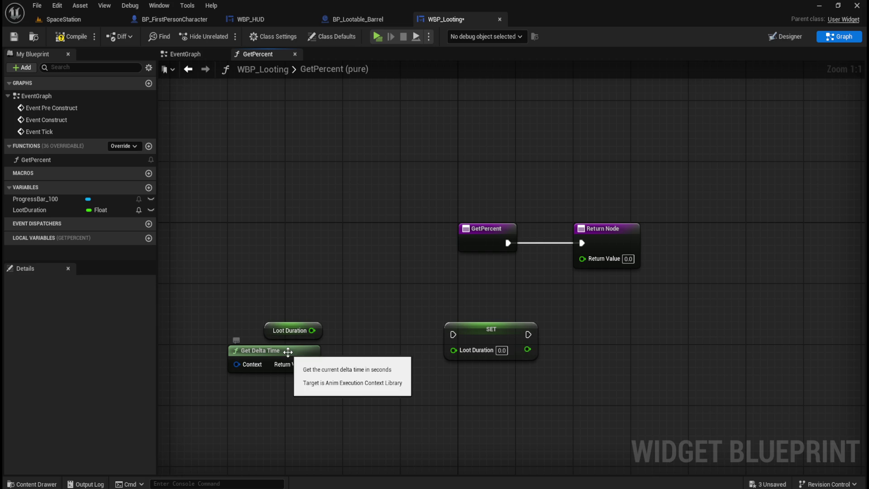
Search the action list for 'event' without adding a node, then switch to WBP_HUD
right_click(338, 259)
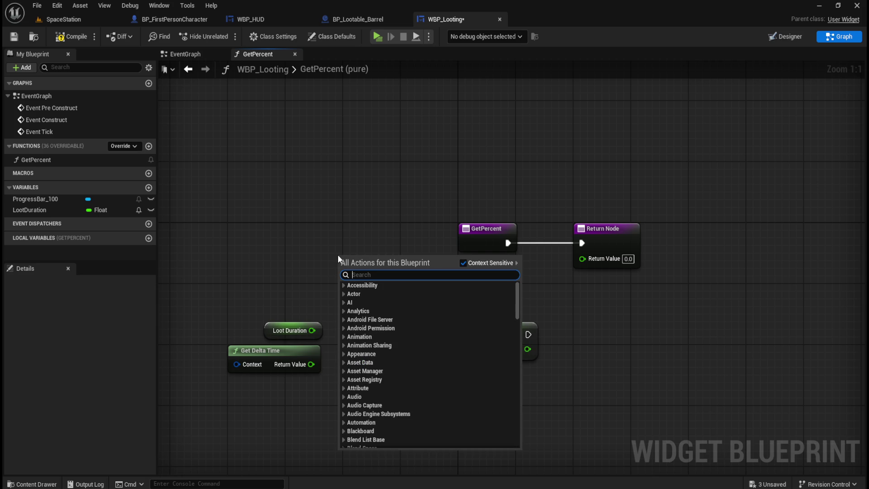
type("event")
scroll(444, 366, "up", 5)
scroll(457, 374, "down", 5)
mouse_move(515, 306)
left_mouse_down()
mouse_move(521, 456)
mouse_move(521, 414)
mouse_move(517, 443)
left_mouse_up()
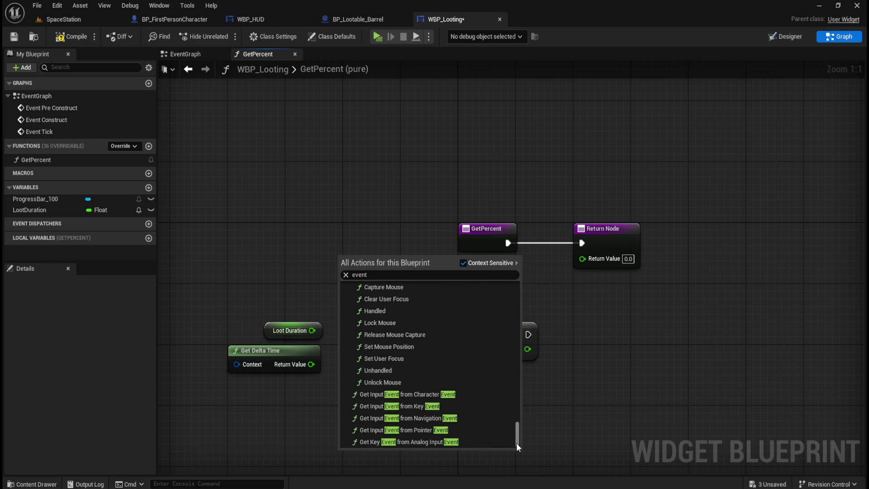
left_click(588, 384)
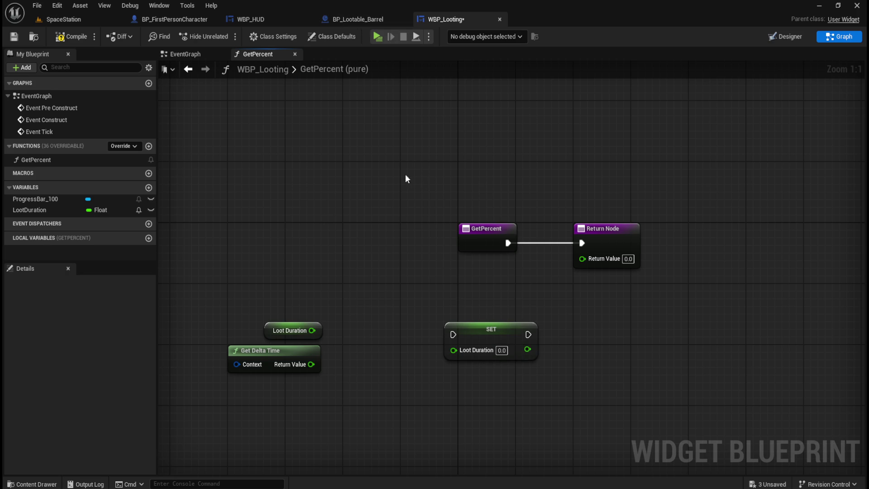
left_click(265, 19)
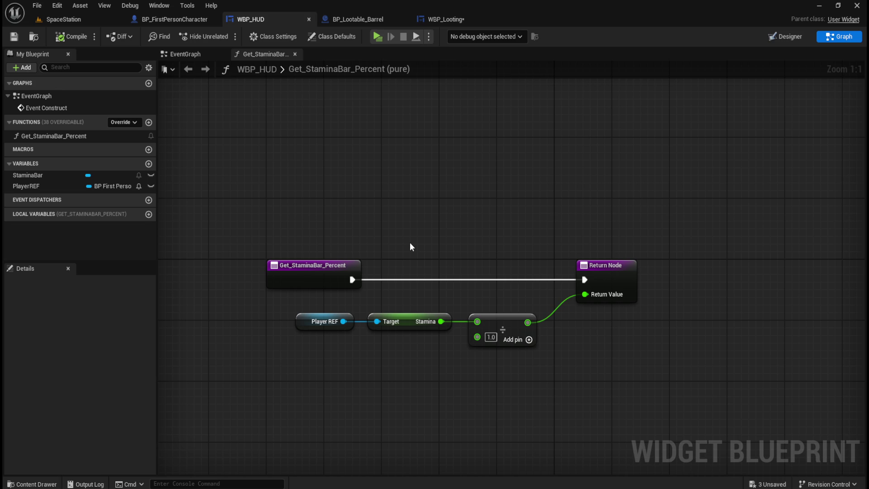
Select WBP_HUD's stamina percentage nodes for reference, then flip between the WBP_Looting, barrel and HUD tabs
left_click_drag(280, 302, 549, 373)
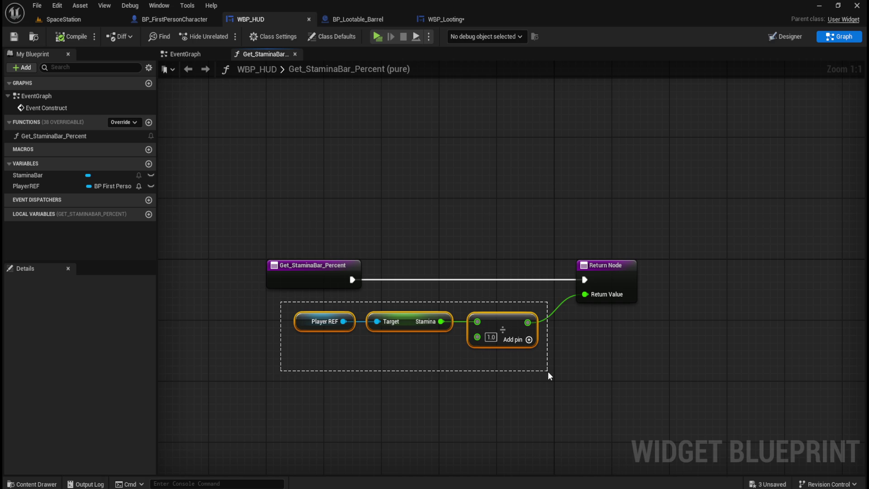
left_click(455, 18)
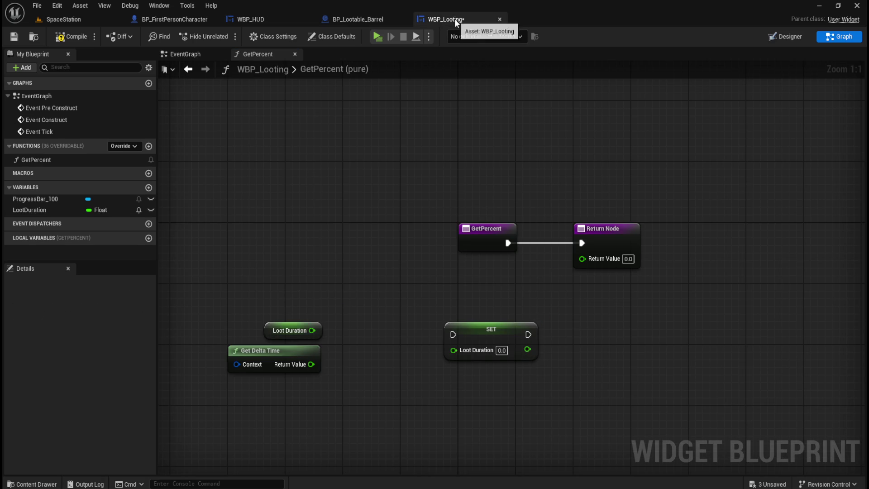
left_click(365, 18)
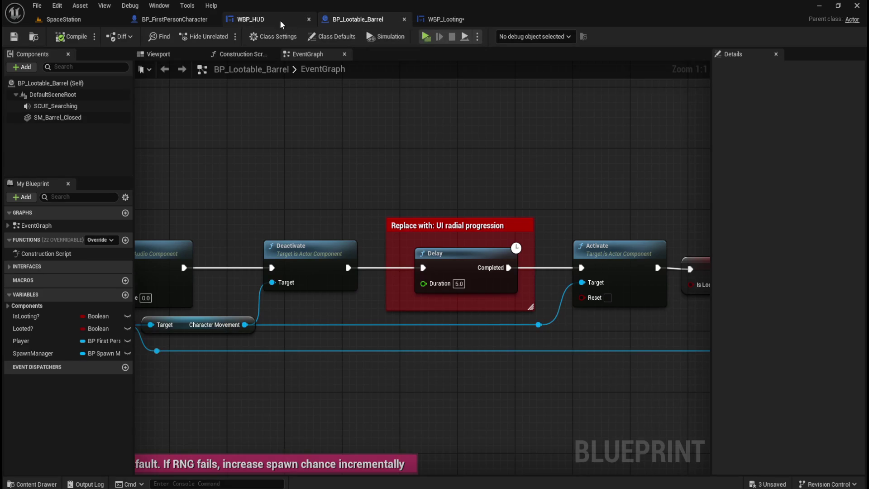
left_click(268, 18)
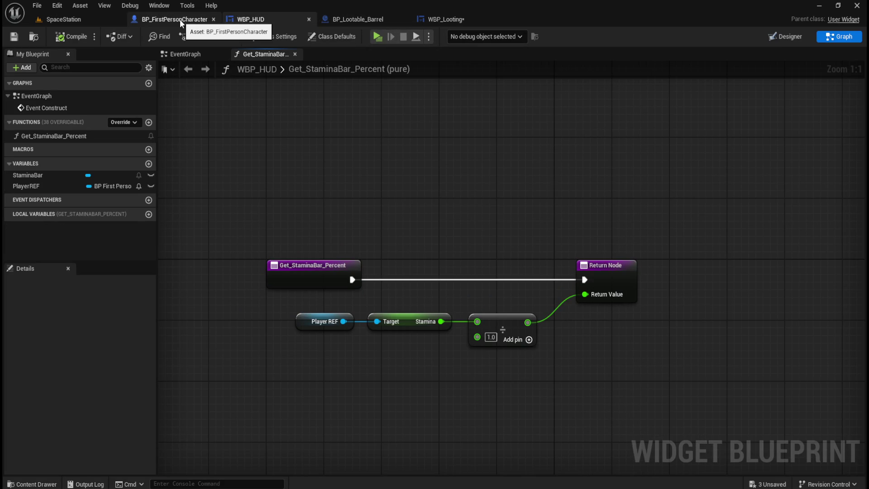
left_click(358, 17)
Back in GetPercent, set LootDuration's default to 5.0 and compile
left_click(437, 20)
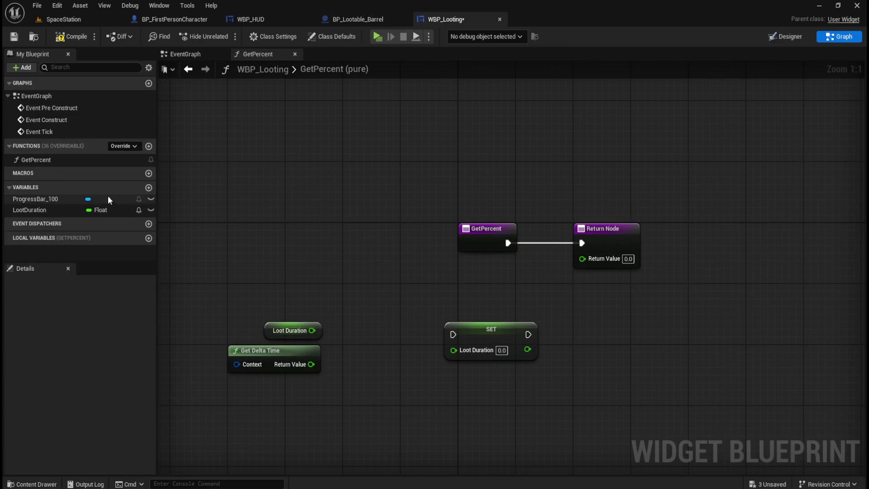
left_click(58, 212)
left_click(91, 459)
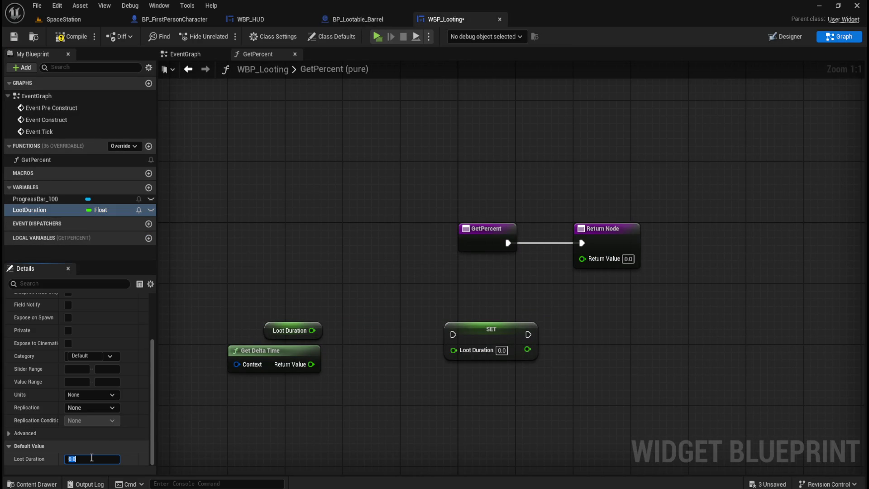
type("5")
key("Return")
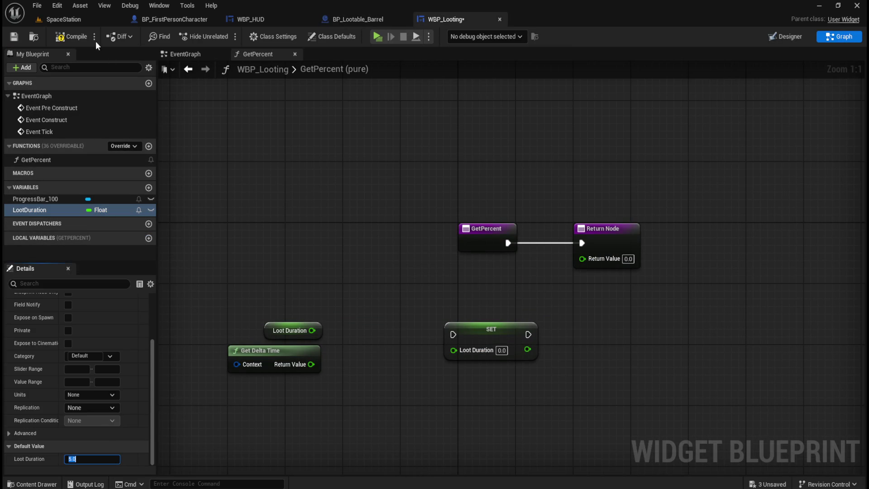
left_click(69, 35)
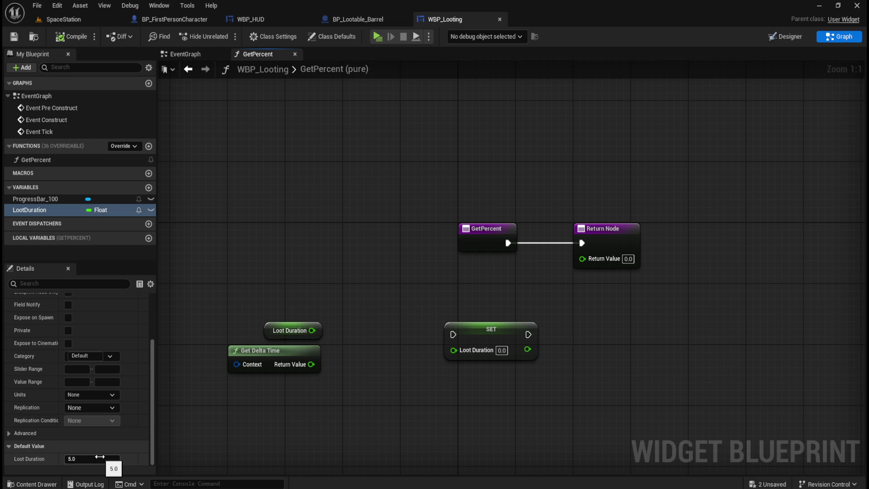
Change LootDuration's default back to 0.0, then compile and save WBP_Looting
left_click(99, 457)
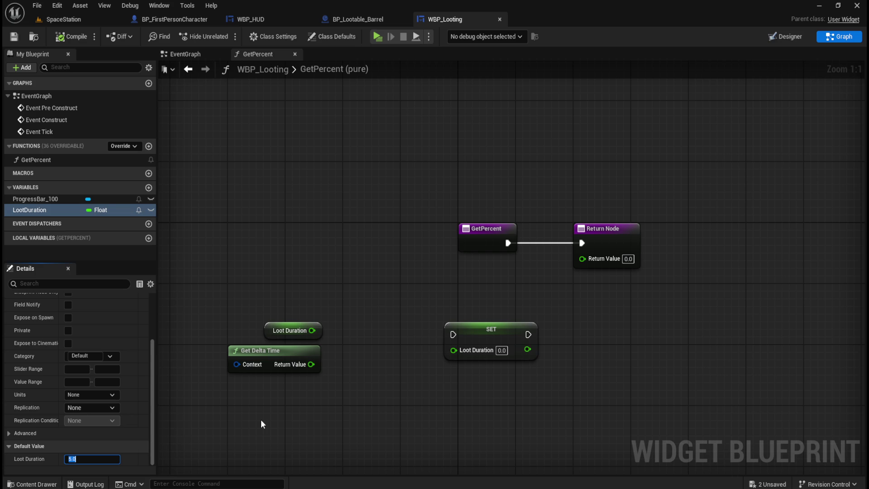
type("0")
key("Return")
left_click(328, 403)
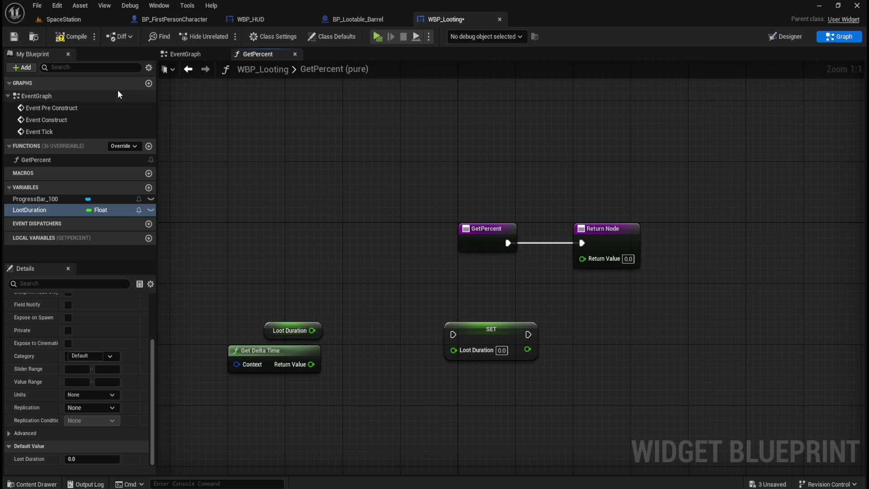
left_click(75, 36)
left_click(21, 43)
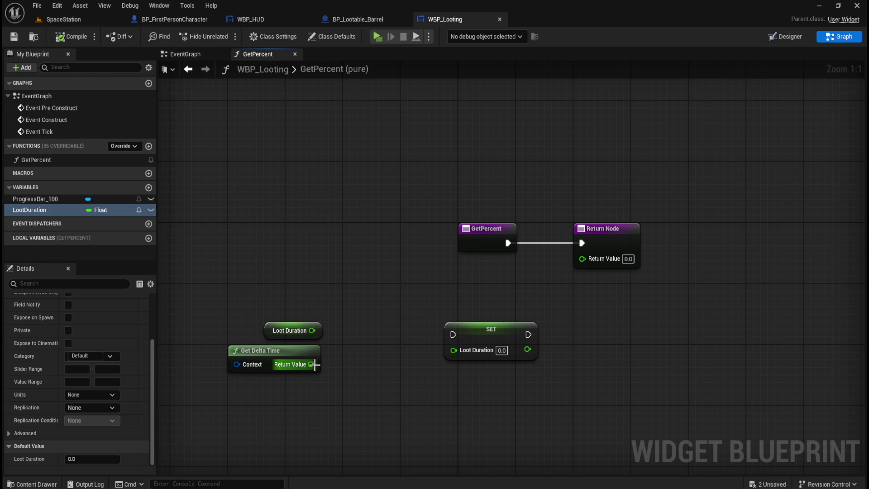
left_click_drag(312, 365, 349, 362)
Add an Add (+) node fed by Loot Duration
left_click_drag(312, 330, 344, 331)
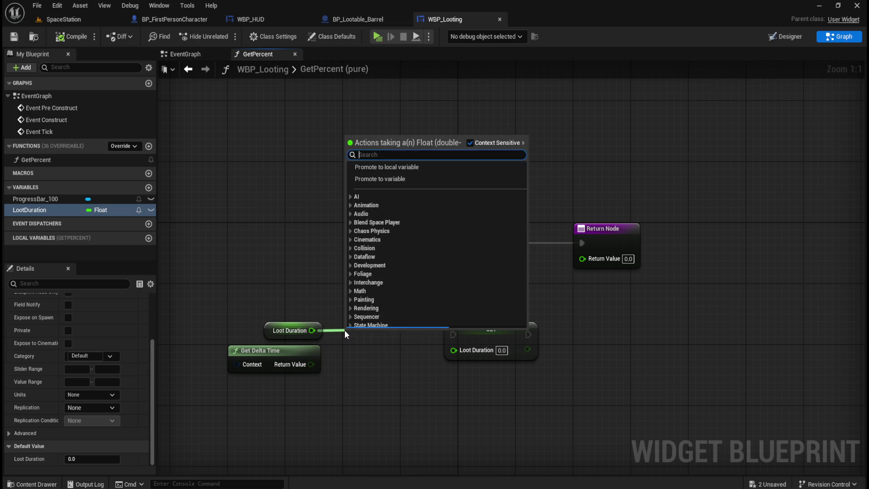
type("+")
key("Return")
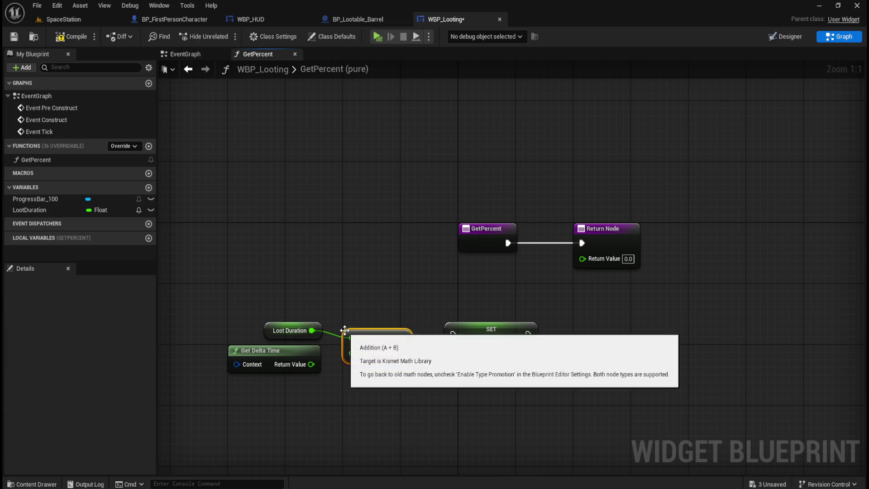
left_click_drag(374, 323, 386, 322)
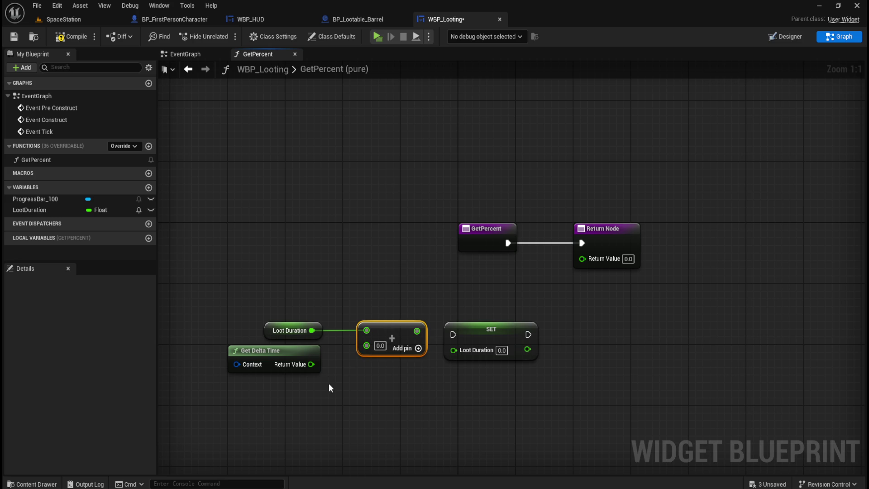
Add a Divide node fed by Get Delta Time with a 5.0 divisor
mouse_move(309, 350)
left_mouse_down()
mouse_move(250, 349)
mouse_move(284, 366)
left_mouse_up()
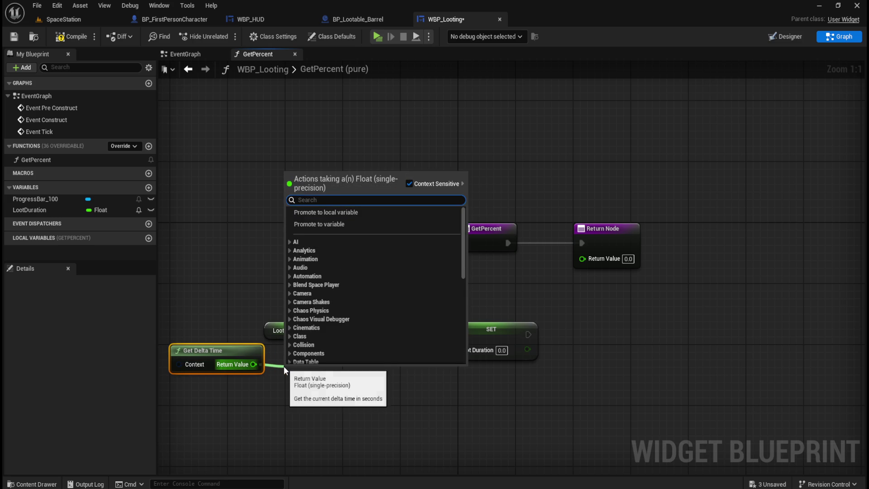
type("/")
left_click(344, 229)
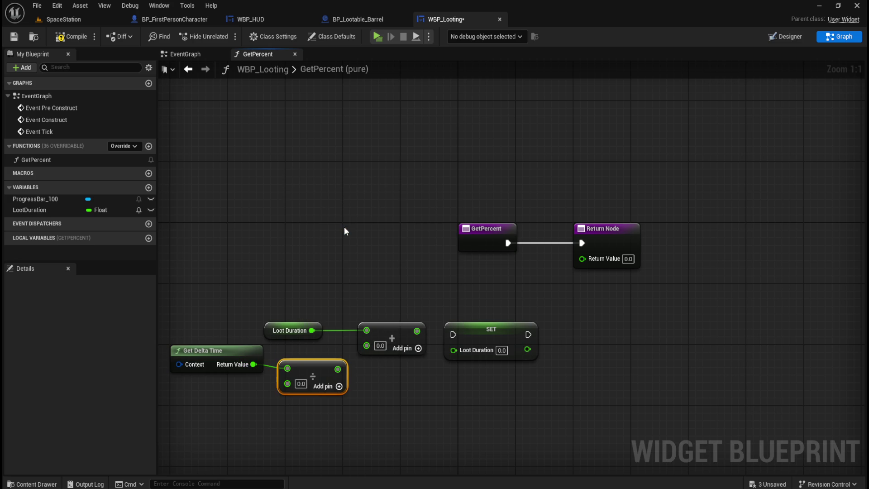
type("5")
left_click(326, 417)
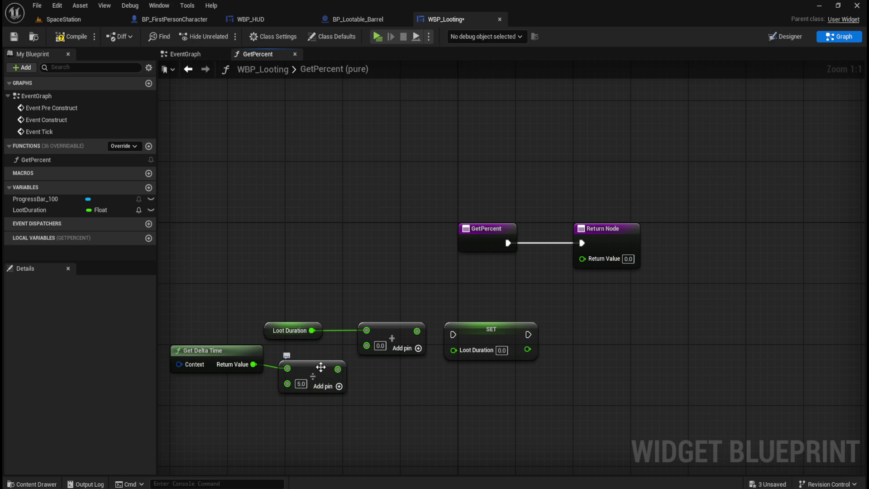
Align Get Delta Time and the Divide node together up and left of the Add node
left_click_drag(320, 359, 319, 351)
left_click_drag(240, 379, 263, 368)
left_click_drag(217, 351, 218, 347)
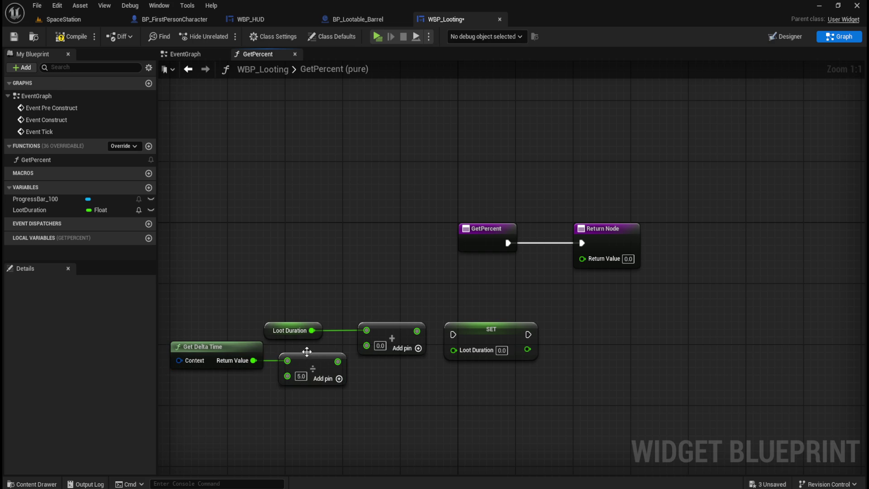
left_click(282, 358, "shift")
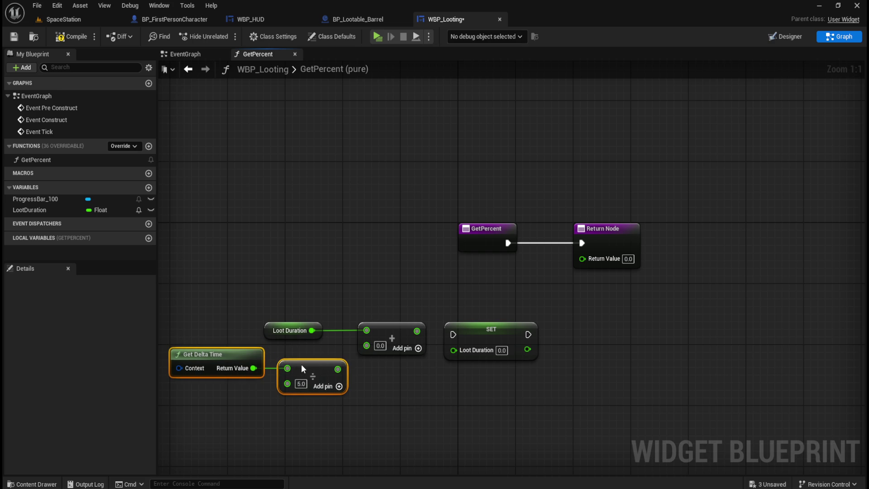
left_click_drag(302, 365, 280, 357)
left_click_drag(360, 417, 434, 423)
left_click(358, 394)
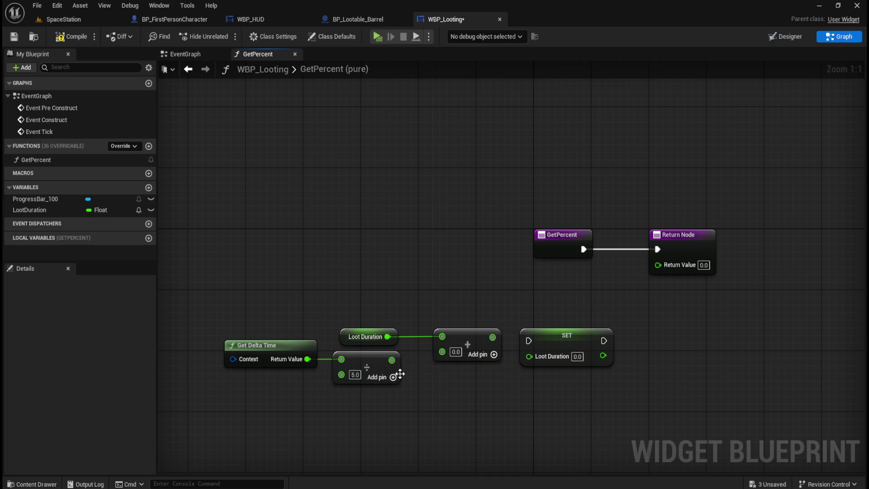
left_click_drag(392, 360, 440, 354)
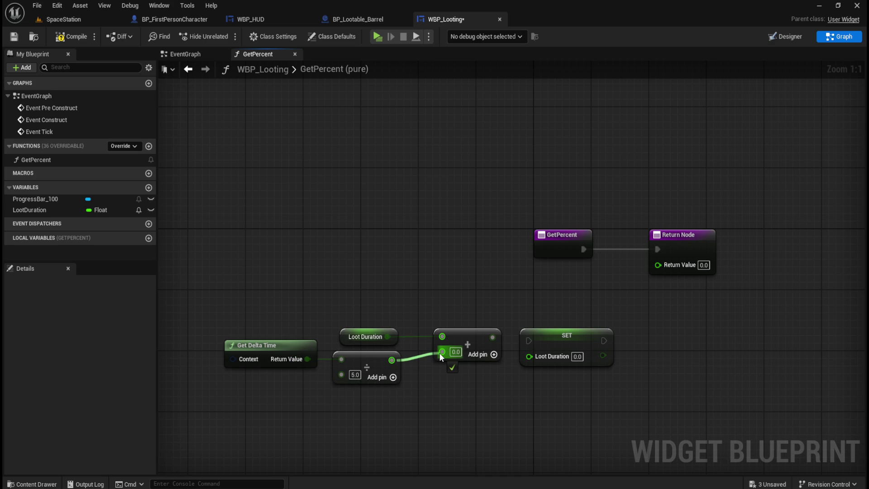
Connect the Divide result into Add's second input and move the SET node right
left_click_drag(439, 352, 440, 352)
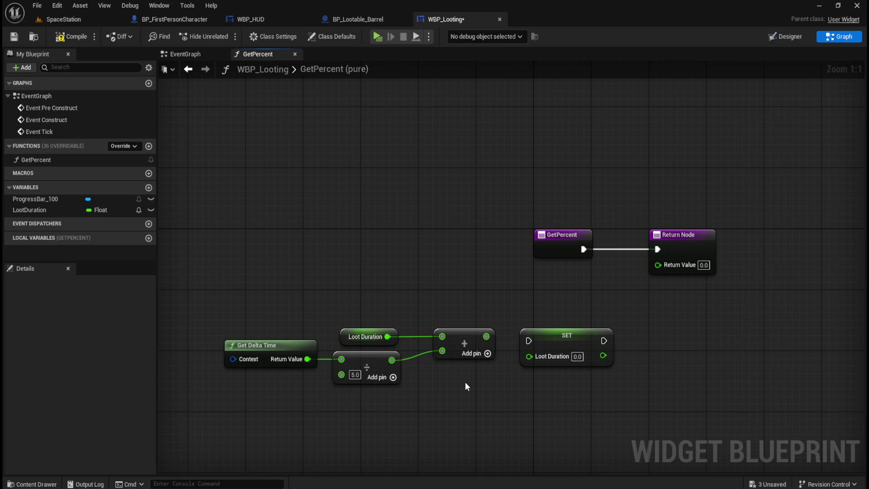
left_click_drag(536, 413, 456, 398)
mouse_move(496, 327)
left_mouse_down()
mouse_move(591, 322)
mouse_move(580, 329)
left_mouse_up()
left_click(447, 352)
left_click_drag(447, 352, 503, 349)
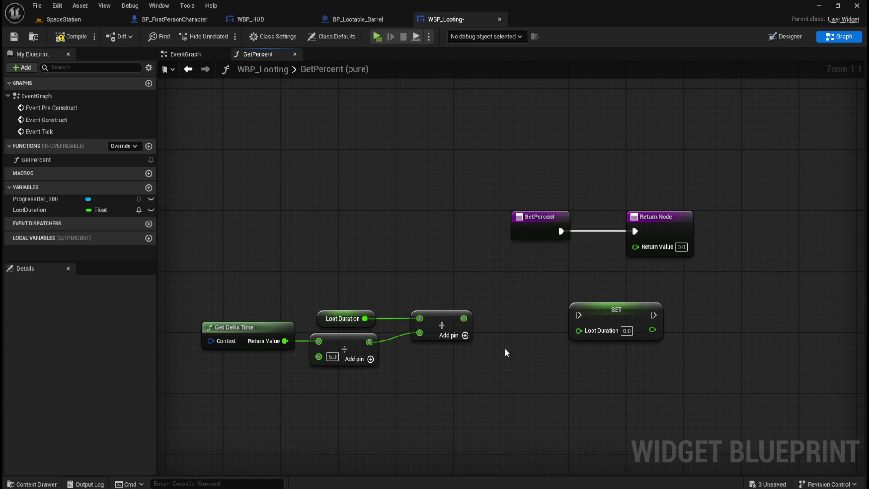
Add a Clamp (Float) node fed by the sum and straighten the Loot Duration–Add–Clamp line
left_click_drag(466, 317, 492, 317)
type("clamp float")
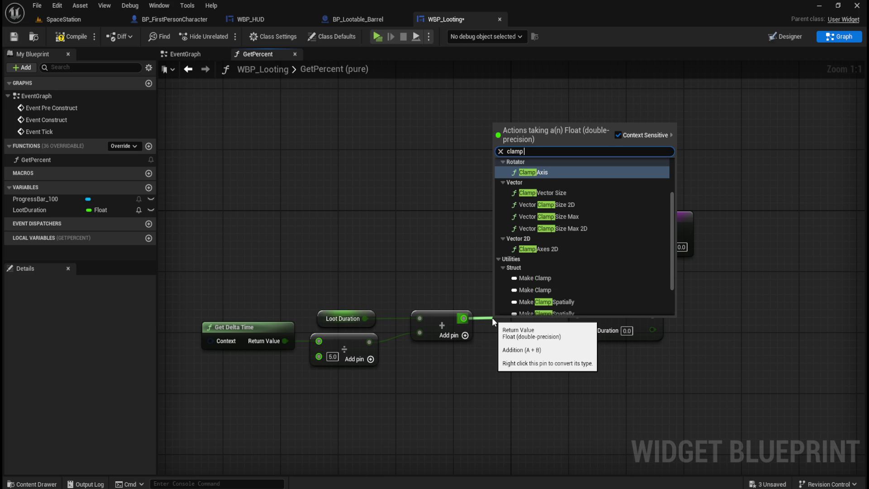
left_click(559, 180)
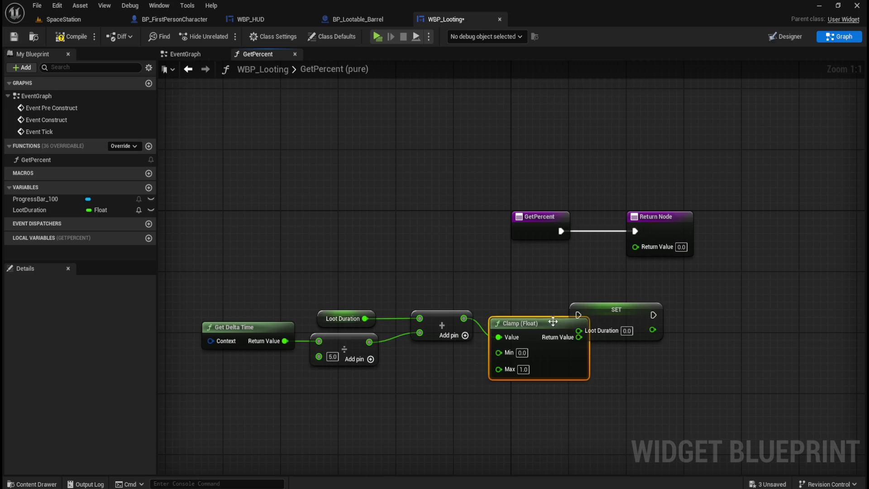
left_click_drag(630, 306, 753, 328)
mouse_move(550, 318)
left_mouse_down()
mouse_move(557, 295)
mouse_move(361, 315)
left_mouse_up()
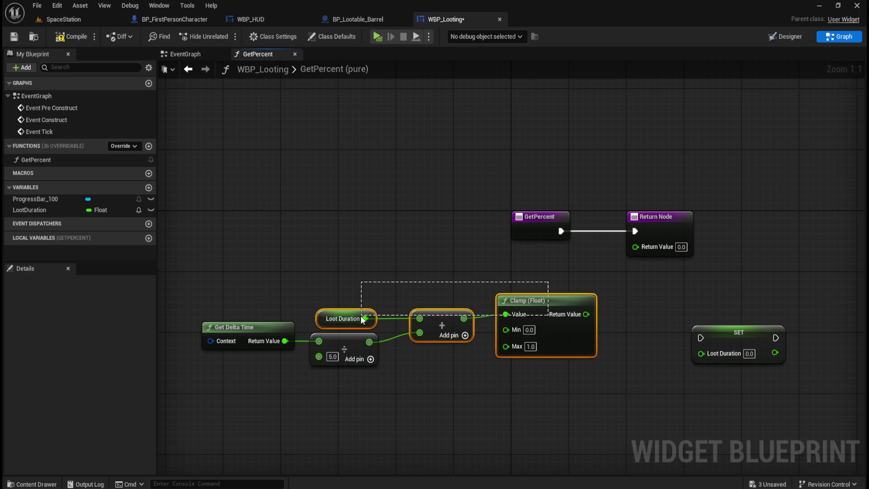
key("q")
left_click(442, 383)
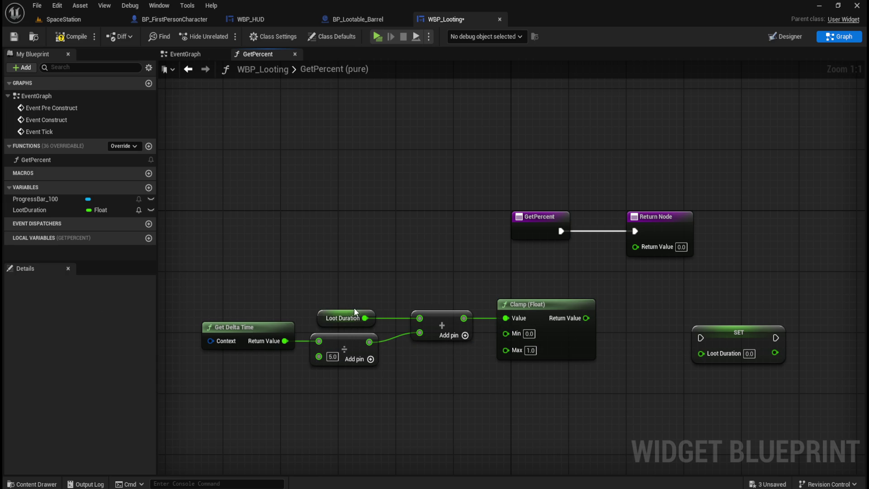
Wire the Clamp result into the Return Node, delete the unused SET node, and compile
left_click(52, 211)
scroll(67, 424, "down", 5)
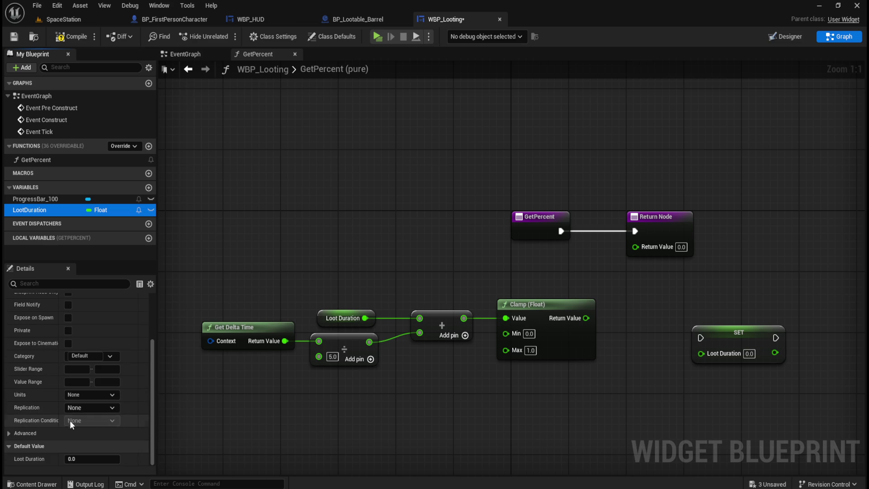
left_click(591, 397)
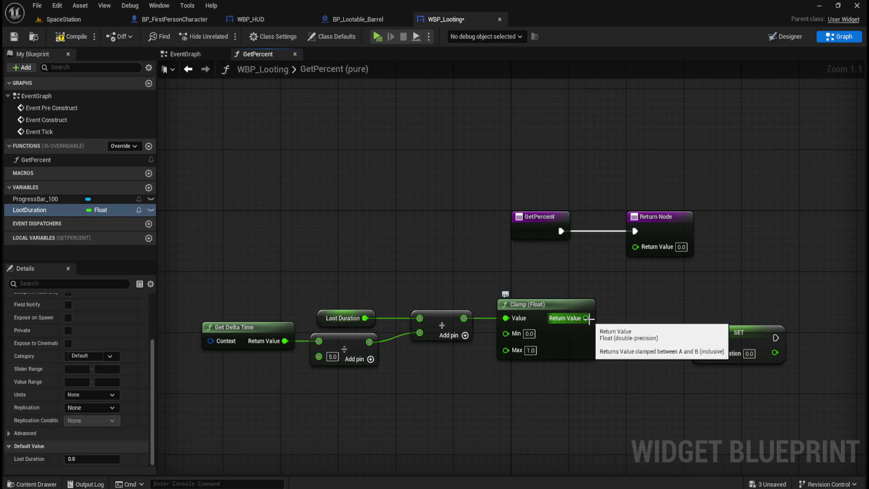
left_click_drag(589, 318, 637, 249)
left_click(738, 327)
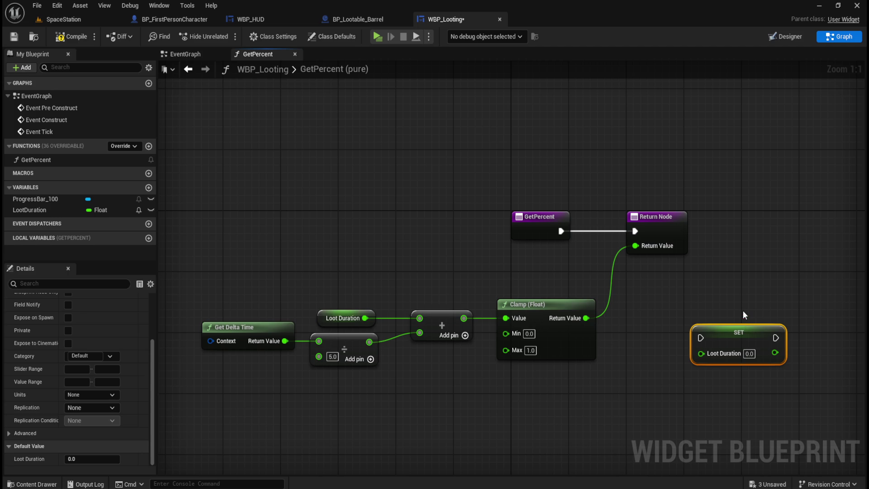
key("Delete")
left_click(71, 36)
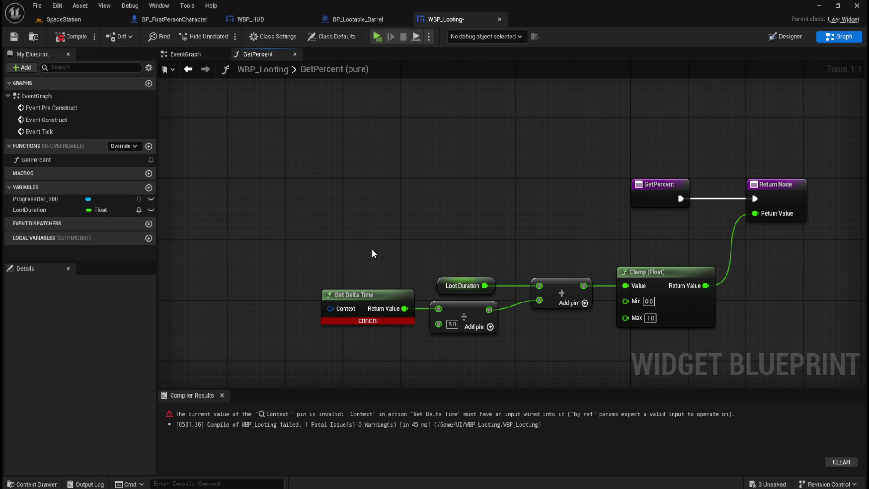
Marquee-select the five math nodes and shift the whole chain to the left
left_click_drag(544, 248, 494, 237)
left_click_drag(305, 231, 616, 334)
left_click_drag(632, 261, 530, 258)
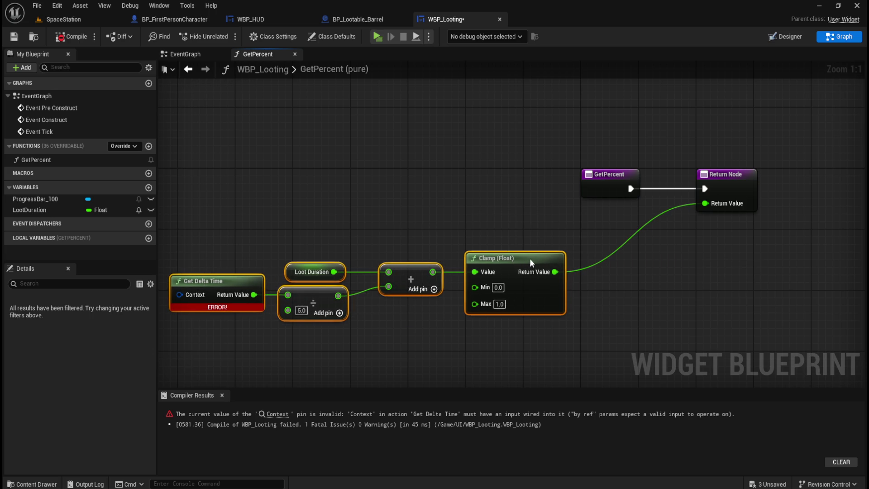
left_click(344, 213)
Drop a SET Loot Duration node and a Get World Delta Seconds node (searched 'delta time') into GetPercent
left_click_drag(45, 210, 608, 274)
left_click(633, 306)
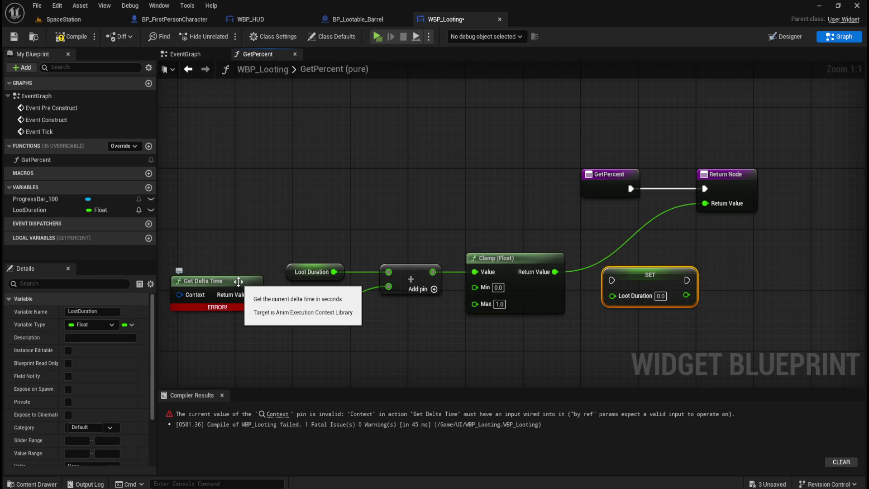
right_click(238, 195)
type("d")
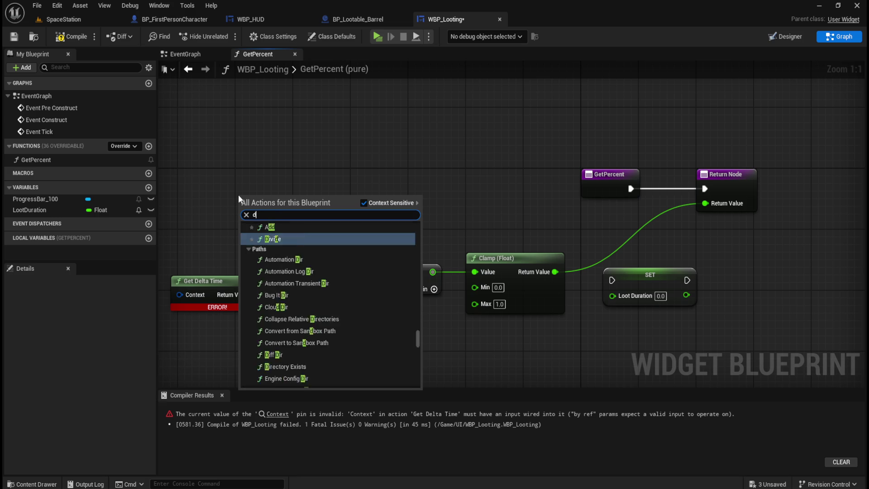
type("elta time")
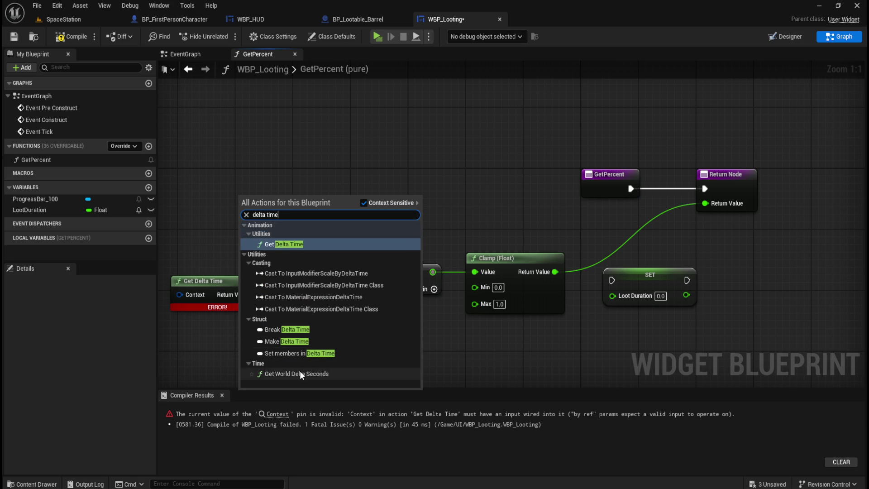
left_click(300, 373)
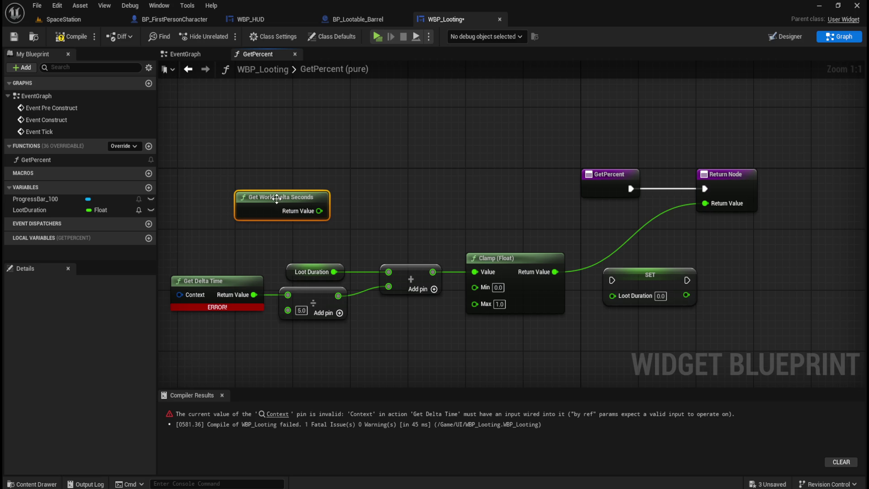
Inspect Get Delta Time's Context input options, recentre the graph and bring up the action search
mouse_move(278, 197)
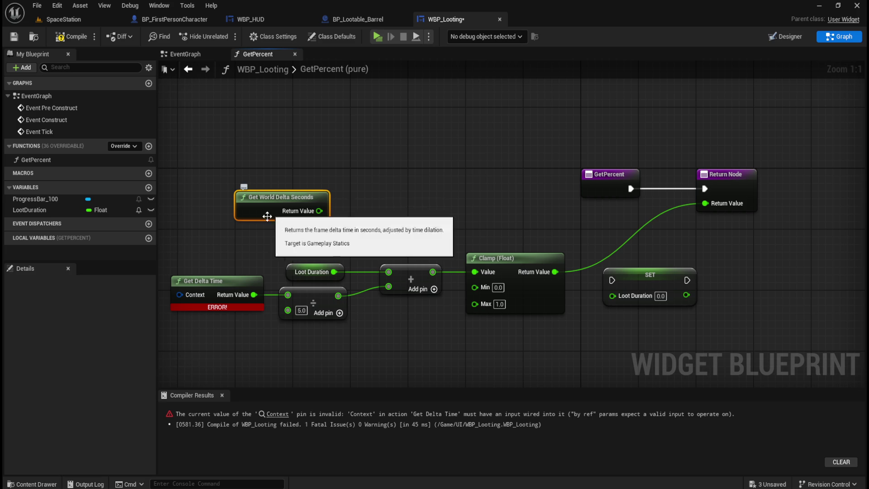
mouse_move(228, 279)
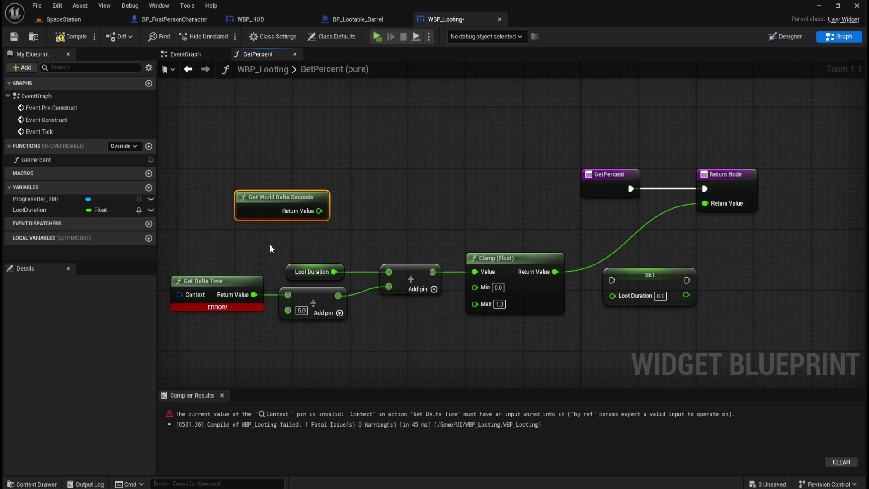
right_click(193, 294)
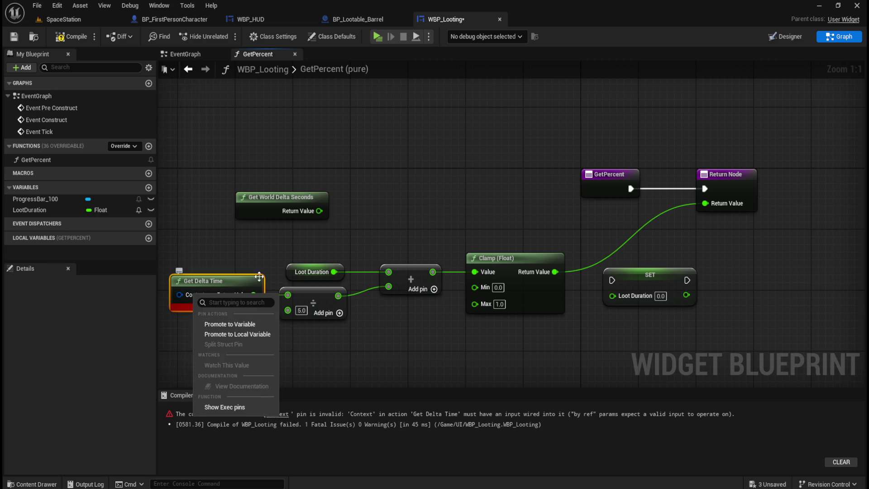
left_click(302, 251)
left_click_drag(301, 251, 359, 253)
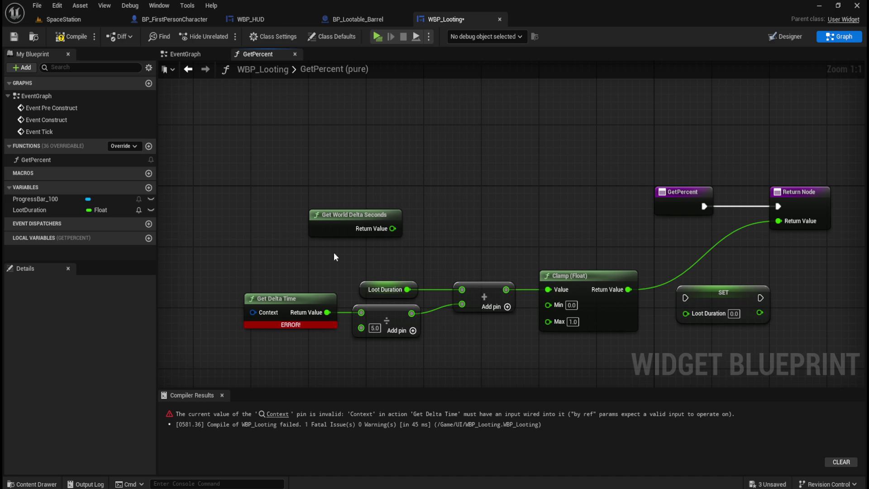
right_click(245, 262)
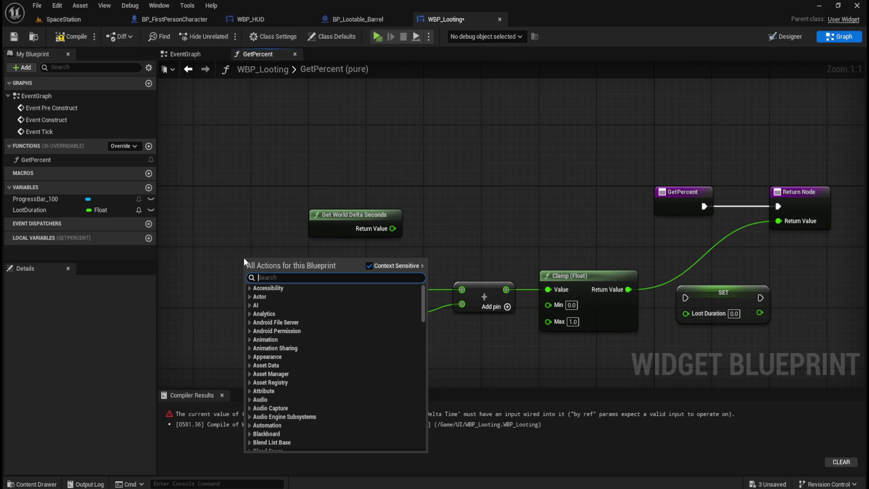
Search 'tick' and place a Set Timer for Next Tick by Event node above the calculation
type("ticvk")
key("BackSpace")
key("BackSpace")
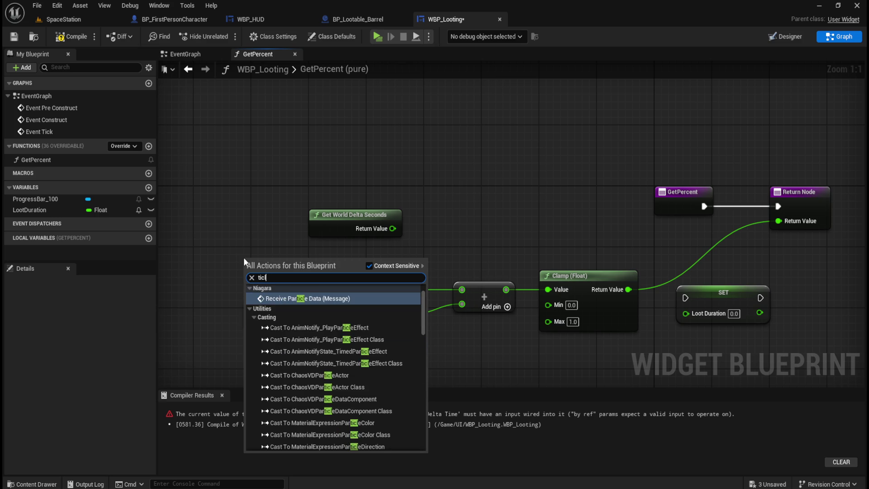
type("k")
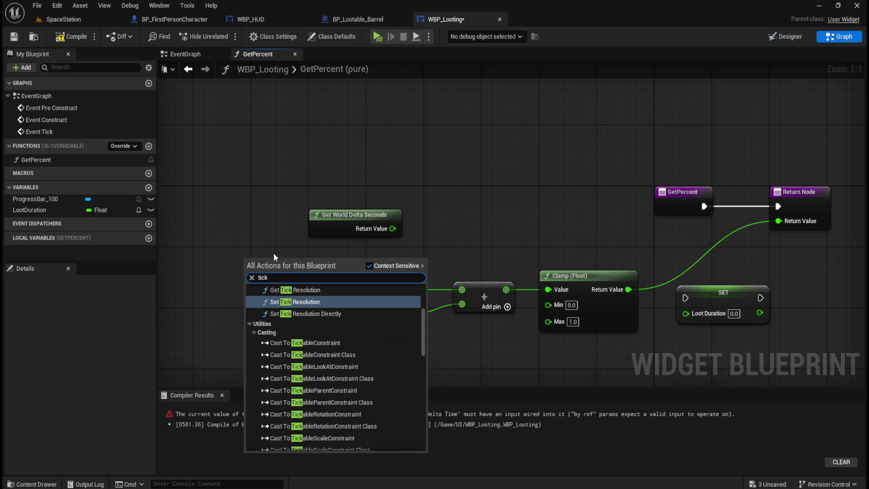
scroll(353, 319, "up", 2)
scroll(328, 326, "up", 3)
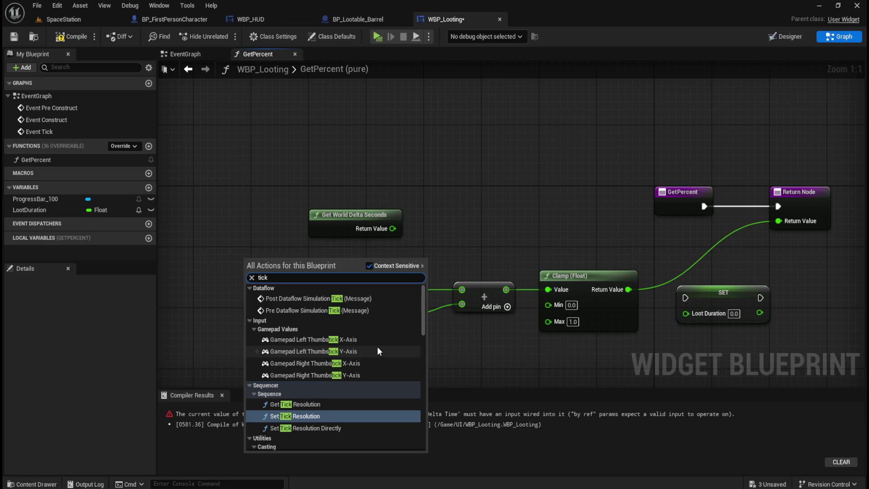
scroll(378, 349, "down", 3)
scroll(381, 349, "down", 10)
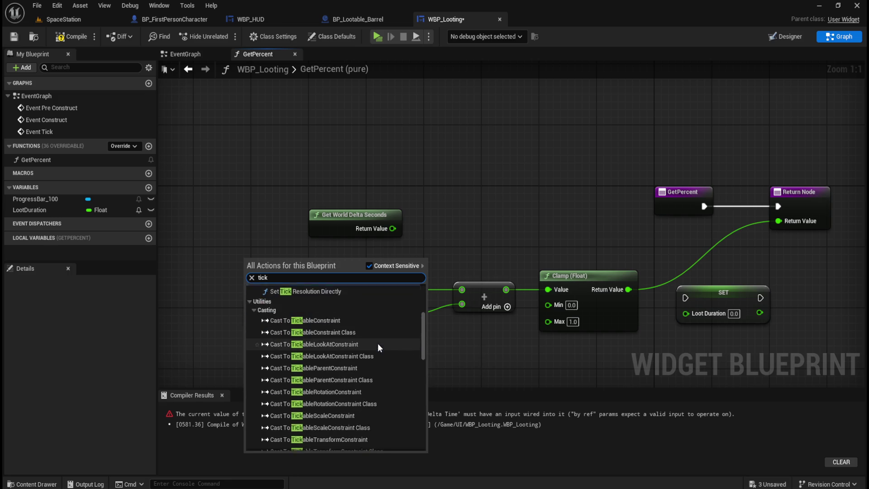
scroll(393, 350, "down", 10)
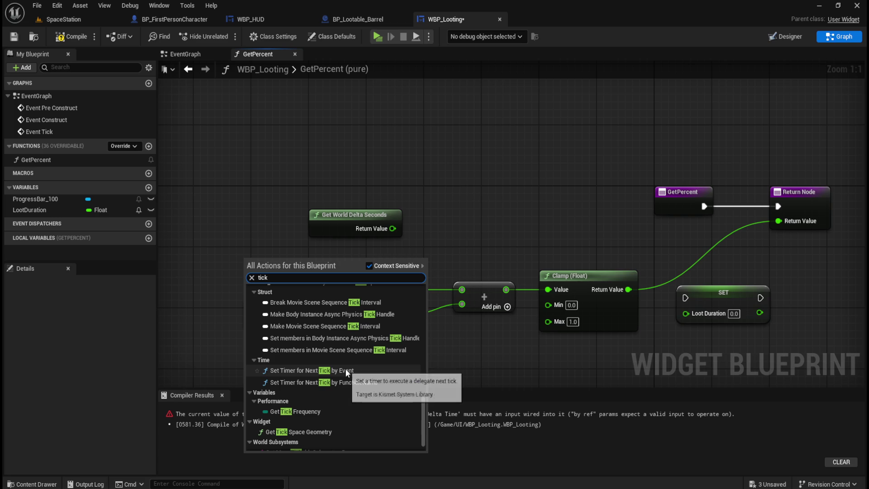
scroll(364, 378, "down", 2)
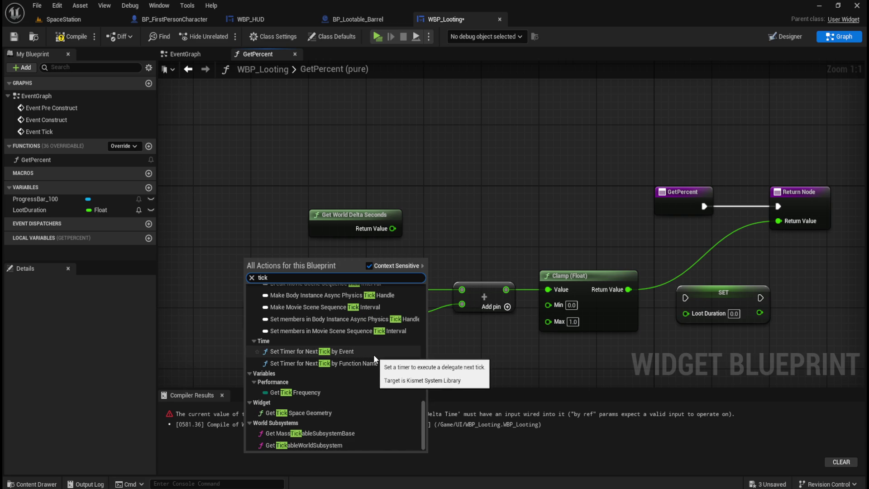
left_click(374, 357)
left_click_drag(333, 267, 477, 169)
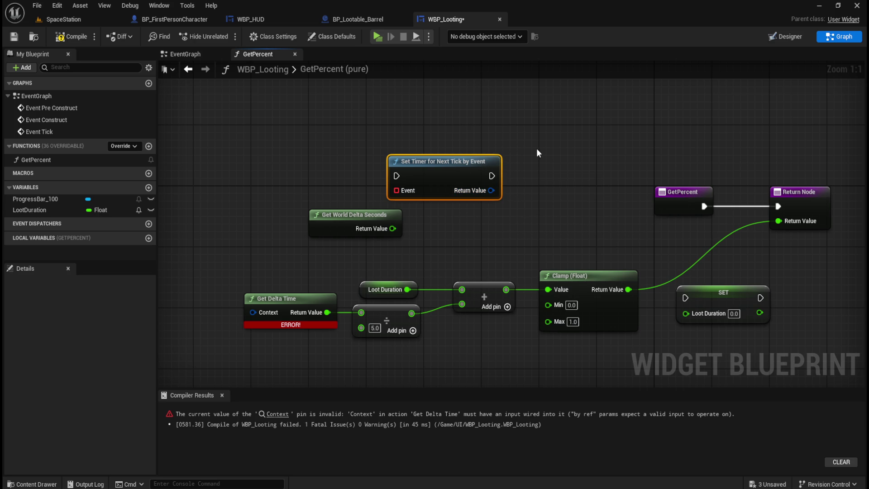
Delete the Set Timer node, check Get Delta Time's Context pin, then switch to BP_Lootable_Barrel
key("Delete")
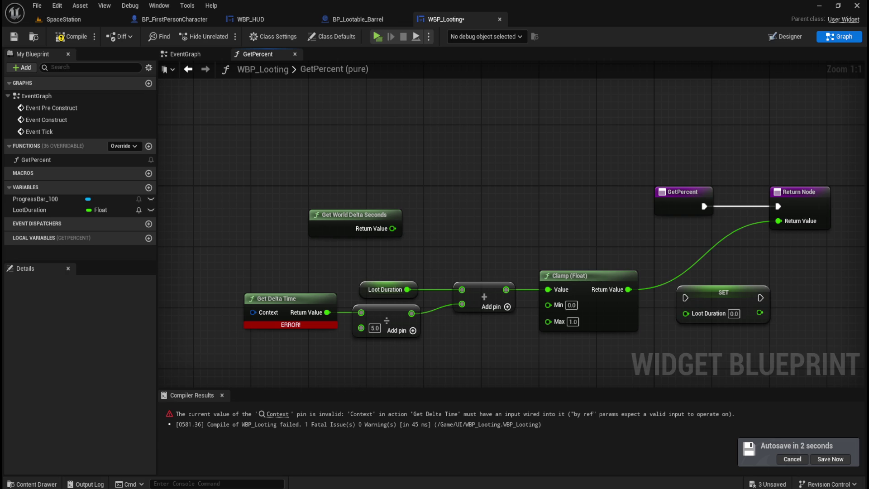
right_click(266, 313)
left_click(275, 265)
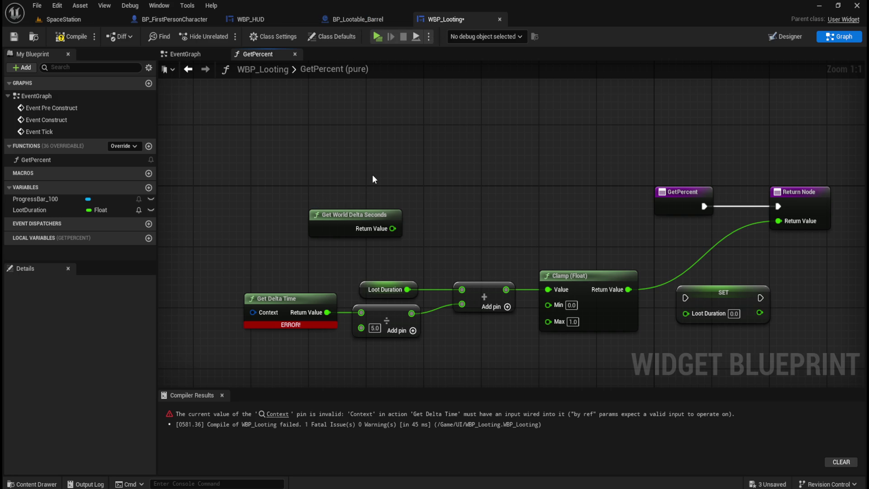
left_click(346, 19)
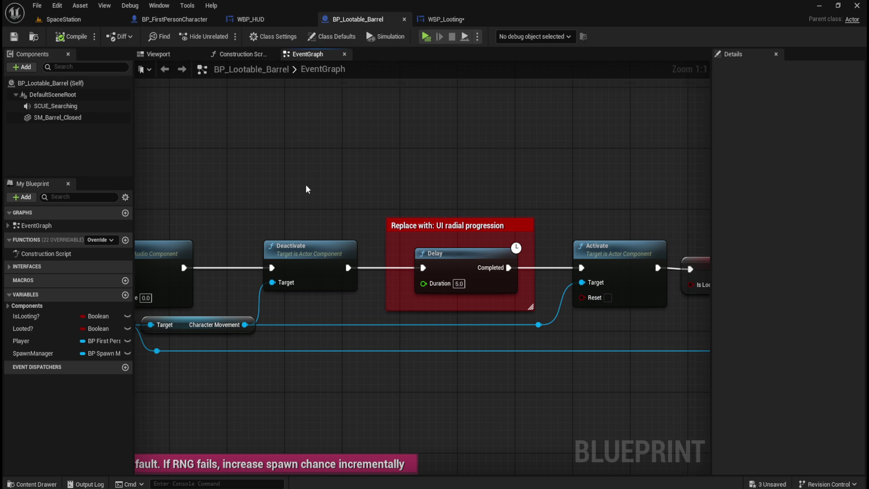
left_click_drag(304, 188, 451, 194)
scroll(498, 222, "down", 5)
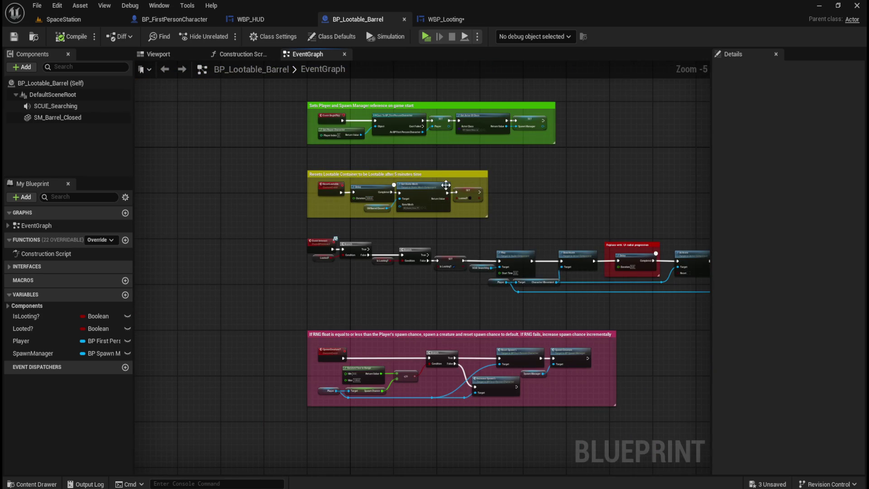
scroll(353, 213, "up", 5)
scroll(228, 188, "down", 5)
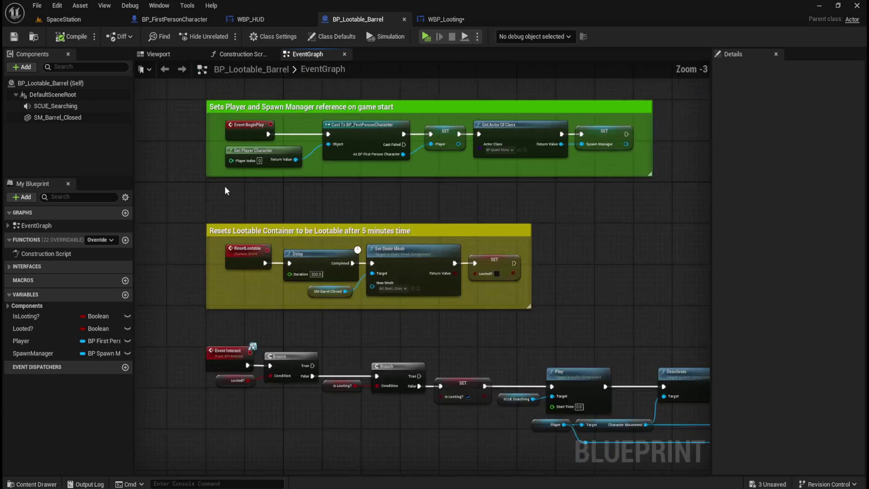
scroll(519, 272, "up", 3)
scroll(520, 274, "up", 2)
mouse_move(545, 268)
left_mouse_down()
mouse_move(402, 229)
mouse_move(450, 255)
mouse_move(401, 218)
left_mouse_up()
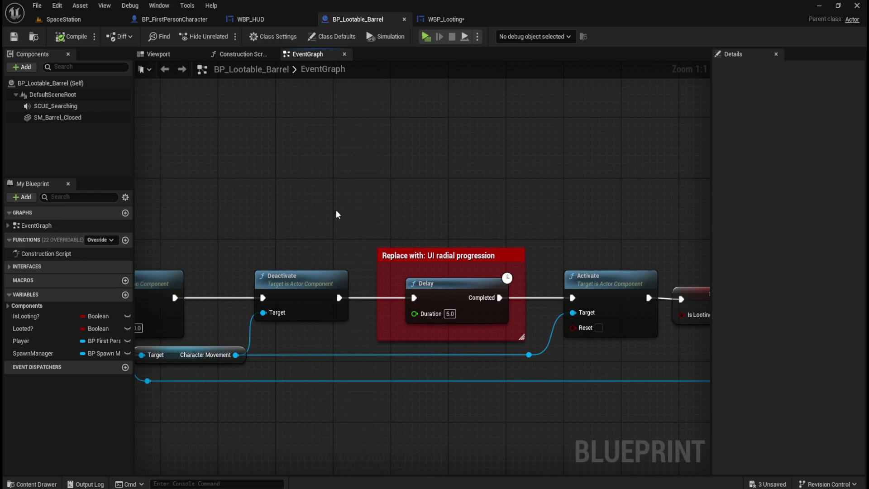
scroll(341, 208, "down", 5)
scroll(523, 200, "up", 5)
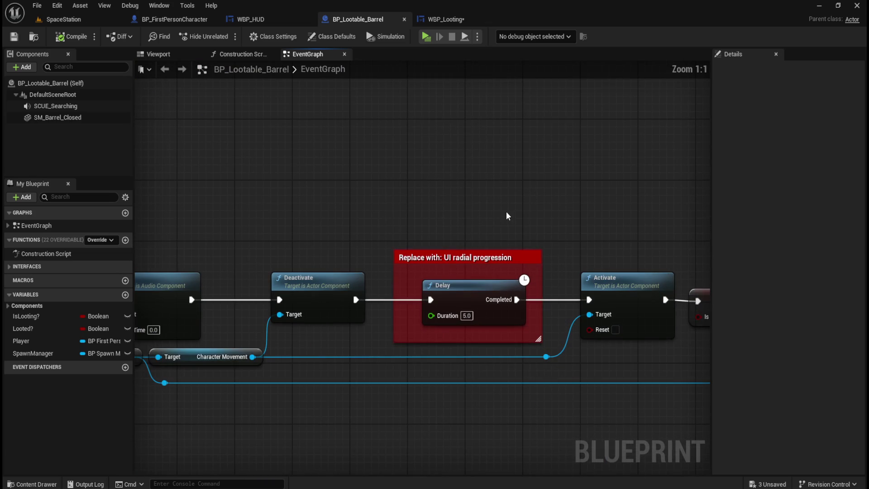
left_click(455, 19)
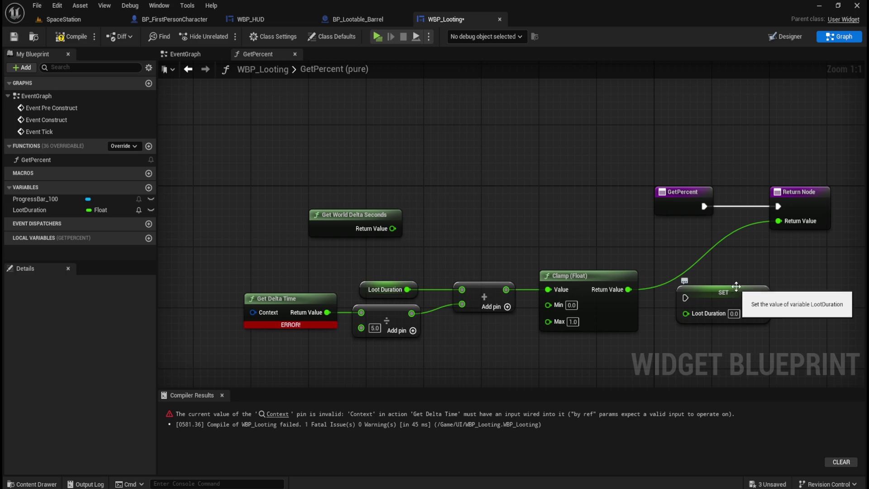
left_click(362, 19)
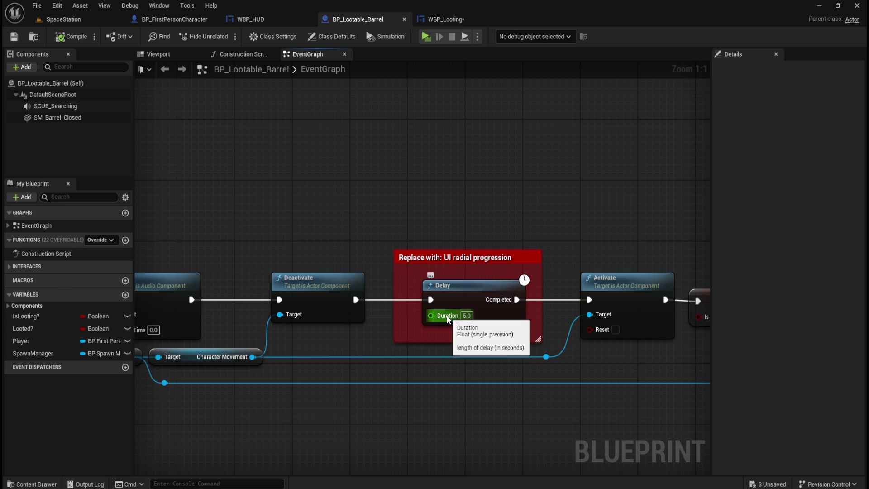
Promote the Delay's Duration pin to a variable, then compile and save the barrel blueprint
right_click(448, 317)
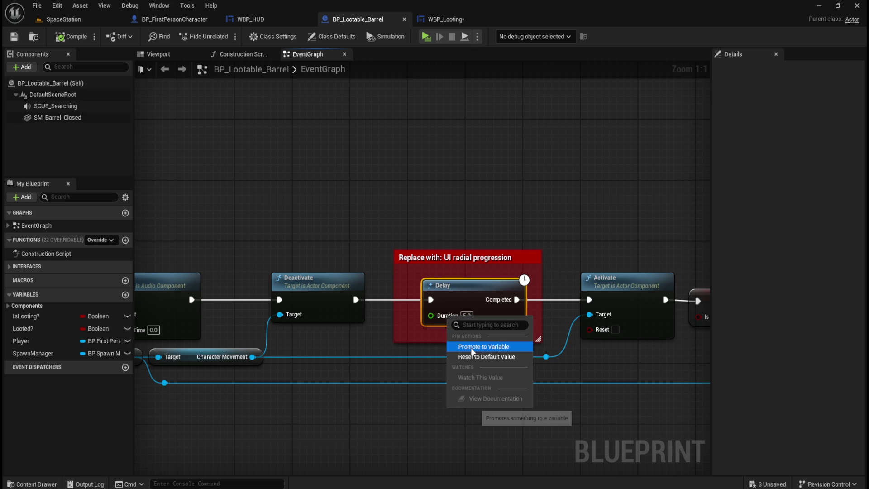
left_click(473, 348)
mouse_move(383, 288)
left_mouse_down()
mouse_move(383, 342)
mouse_move(375, 342)
left_mouse_up()
left_click(72, 36)
left_click(14, 38)
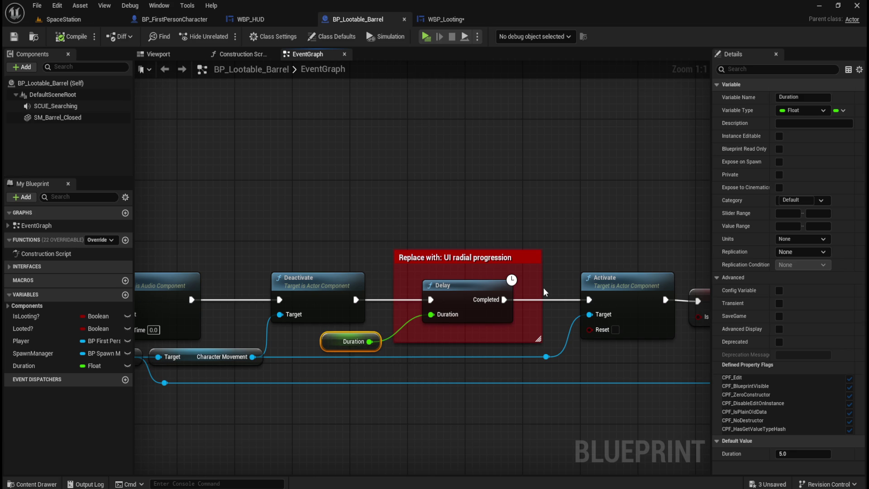
Rename the Duration variable to LootTimer and save the blueprint
left_click(812, 96)
double_click(812, 97)
type("LootTimer")
key("Return")
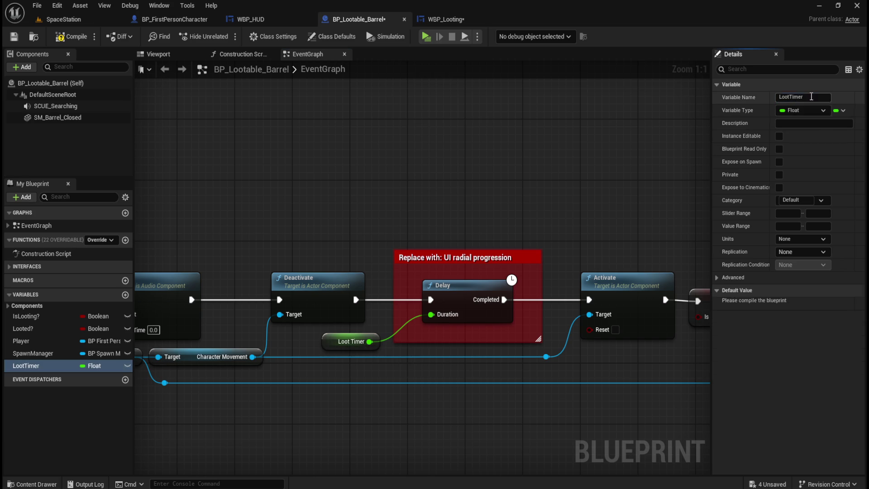
left_click(14, 37)
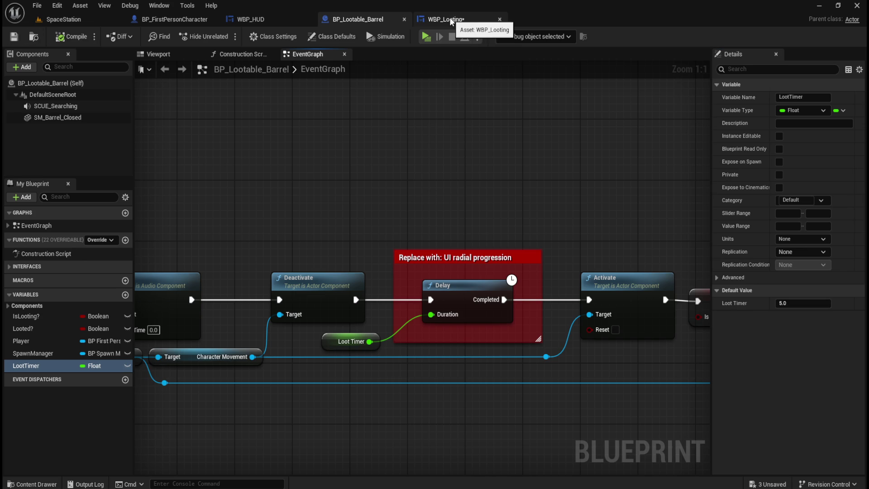
In WBP_Looting's GetPercent, delete the Get Delta Time, math, Clamp and SET nodes
left_click(450, 19)
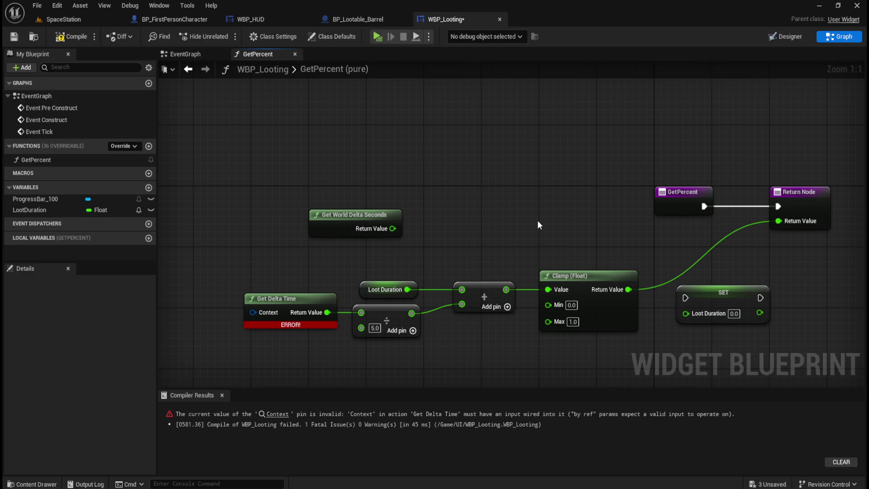
left_click(267, 17)
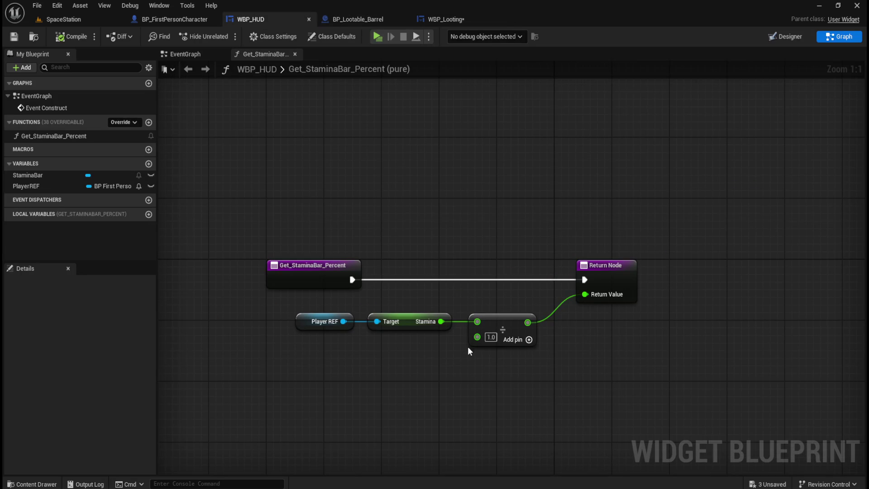
left_click(446, 19)
mouse_move(221, 278)
left_mouse_down()
mouse_move(623, 359)
mouse_move(594, 336)
mouse_move(626, 343)
left_mouse_up()
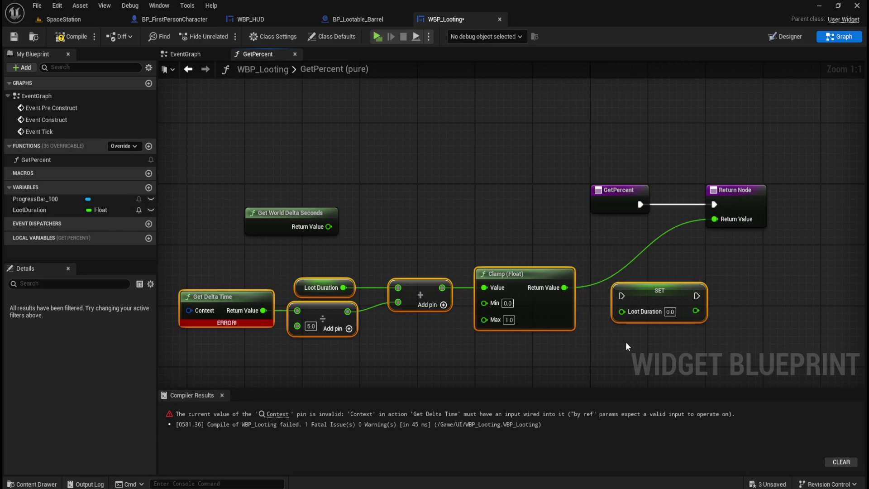
key("ctrl+a")
key("Delete")
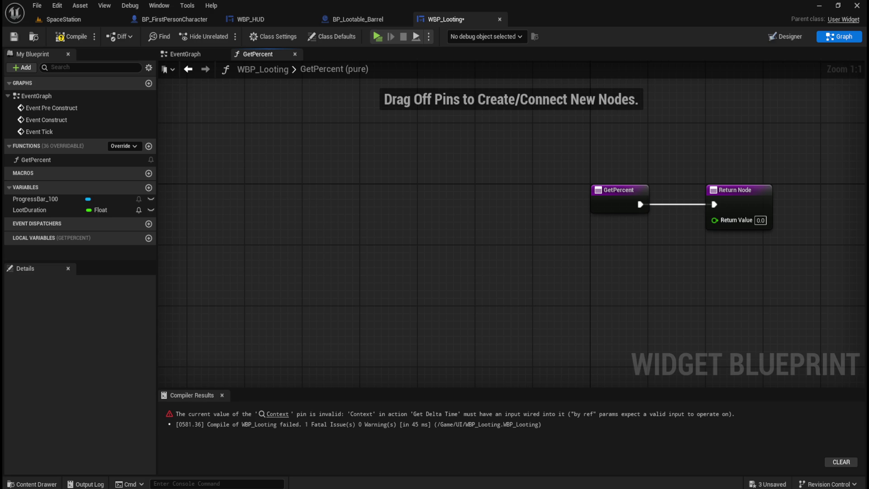
key("Home")
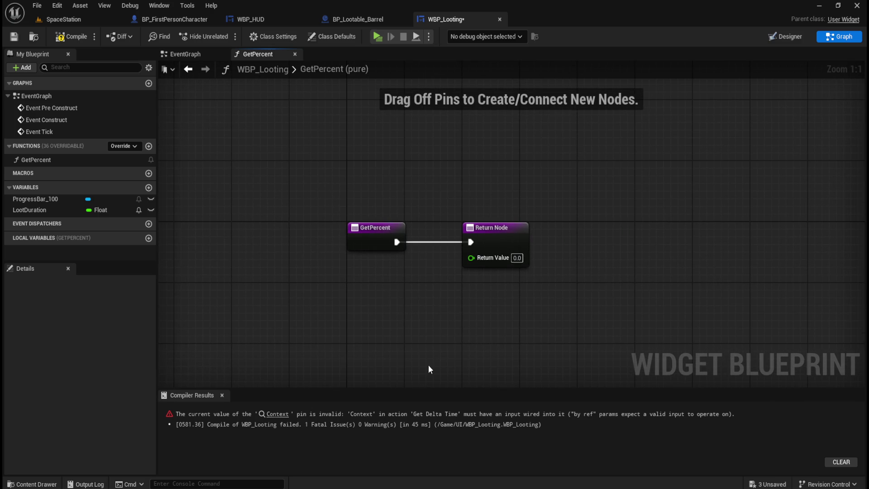
left_click(360, 20)
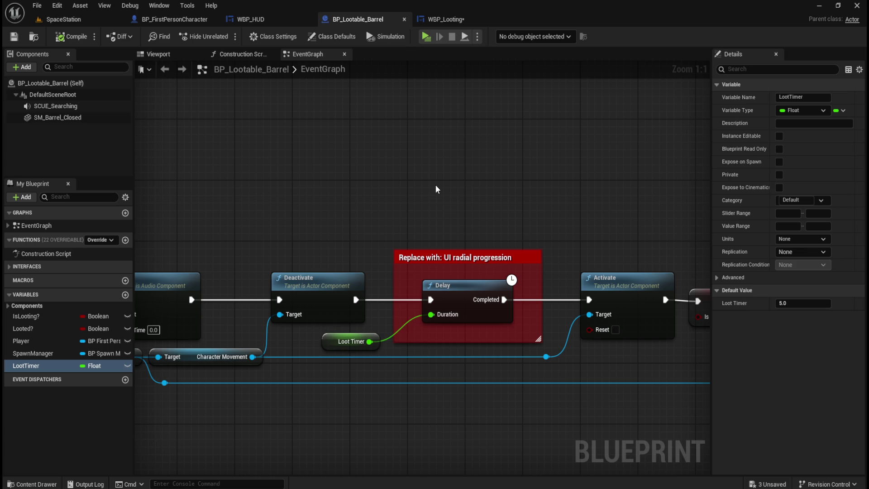
mouse_move(406, 202)
left_mouse_down()
mouse_move(466, 176)
mouse_move(384, 174)
left_mouse_up()
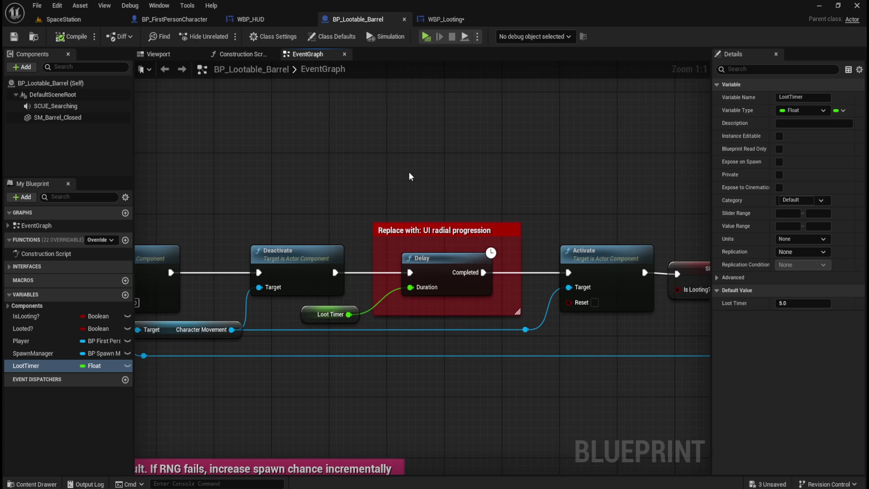
mouse_move(339, 278)
left_mouse_down()
mouse_move(397, 278)
mouse_move(551, 195)
mouse_move(469, 195)
left_mouse_up()
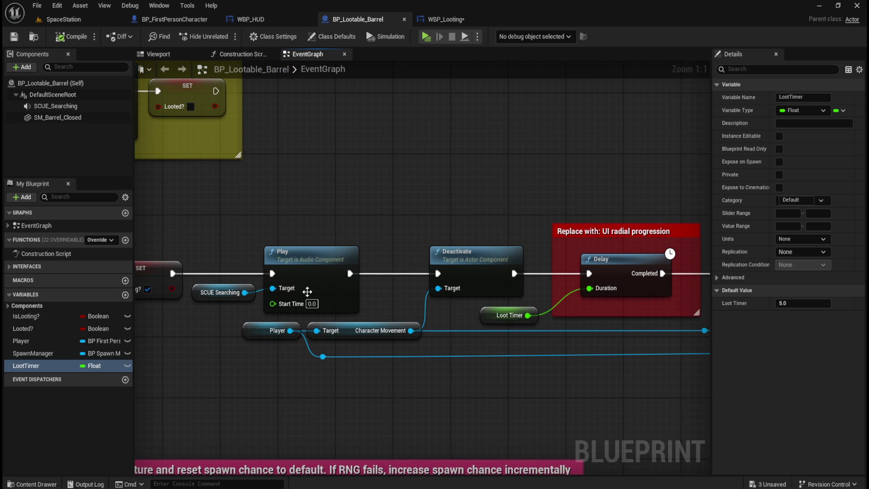
left_click_drag(577, 171, 410, 200)
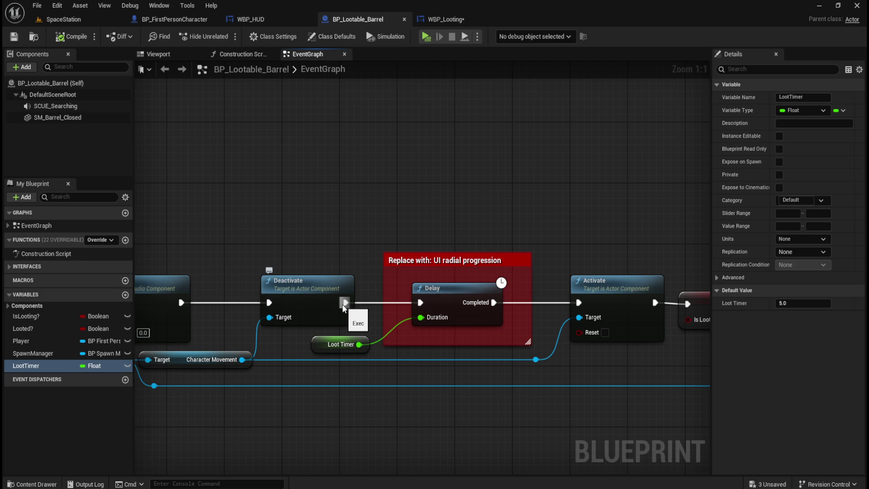
left_click(444, 19)
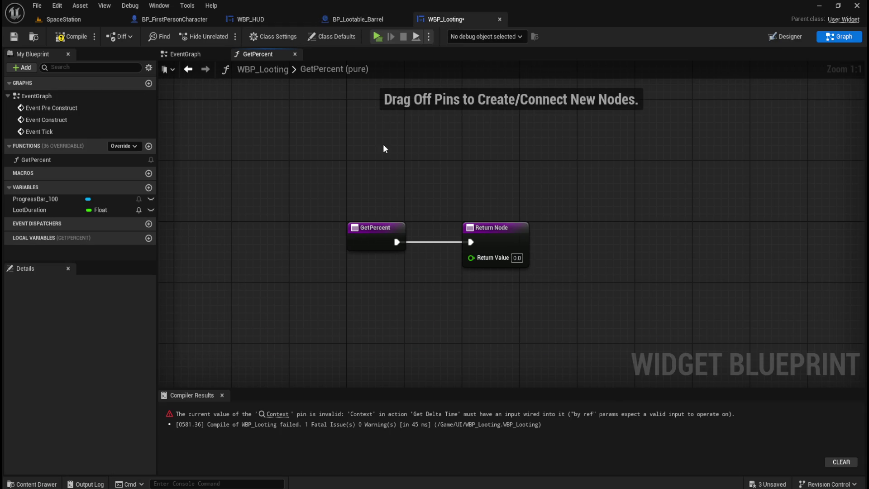
Clear the three disabled event nodes from WBP_Looting's event graph
left_click_drag(385, 150, 434, 199)
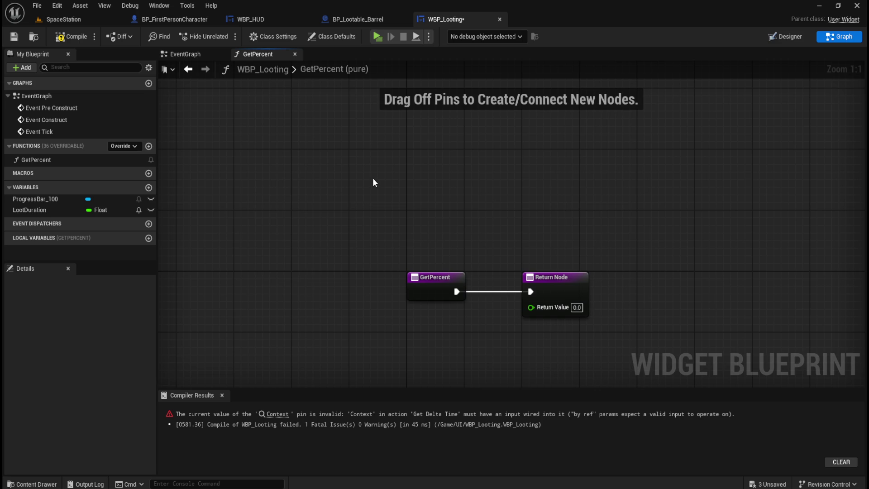
left_click(193, 54)
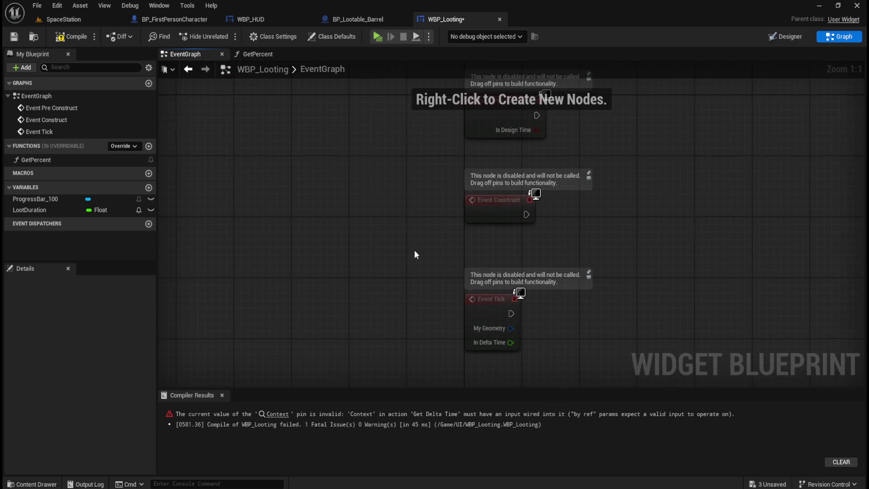
key("ctrl+a")
key("Delete")
left_click_drag(431, 212, 403, 216)
Add an Event Construct node by searching 'begin'
right_click(415, 218)
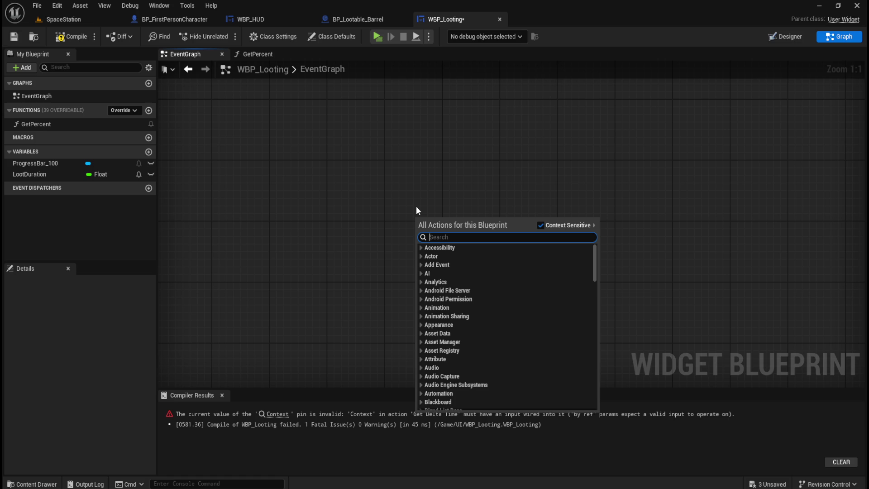
left_click(417, 211)
right_click(403, 223)
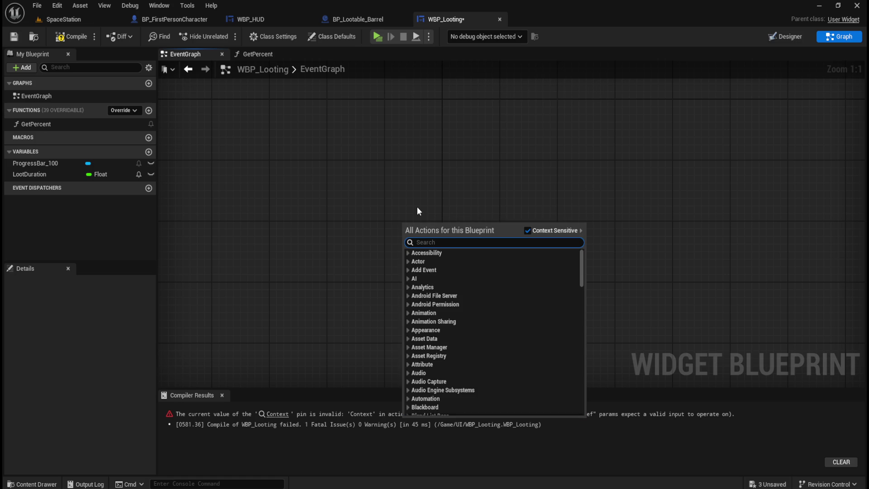
type("begin")
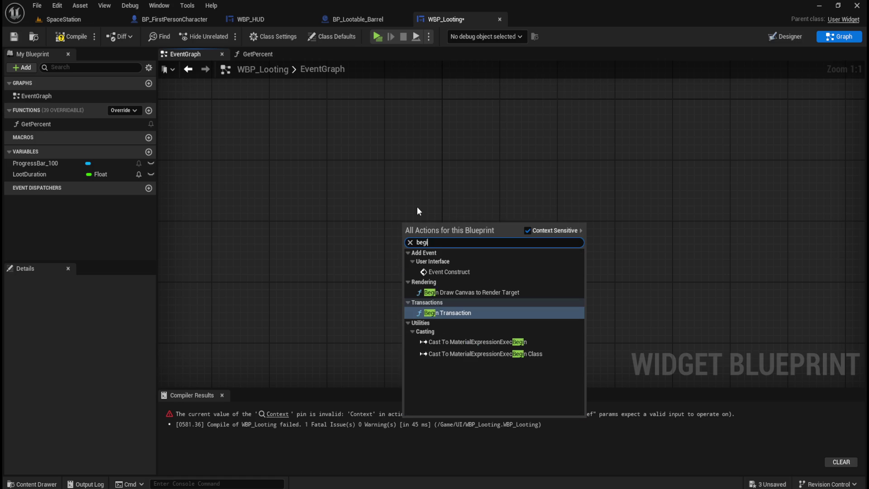
key("Up")
key("Up")
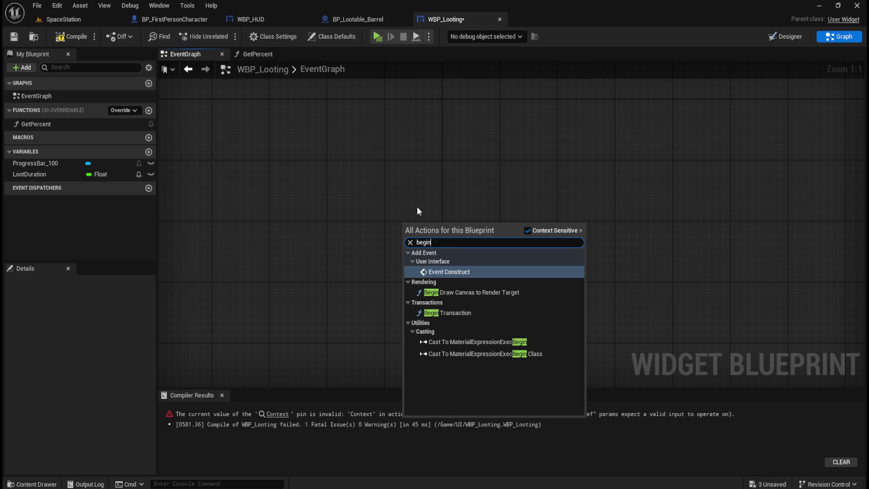
key("Return")
left_click(514, 238)
left_click_drag(462, 241, 496, 242)
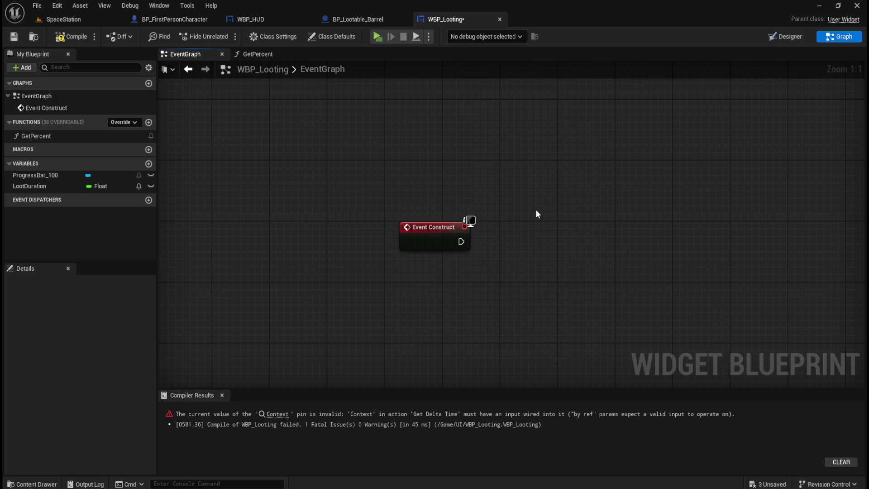
Add an Event Tick node and position it below Event Construct
right_click(429, 301)
type("vent ti")
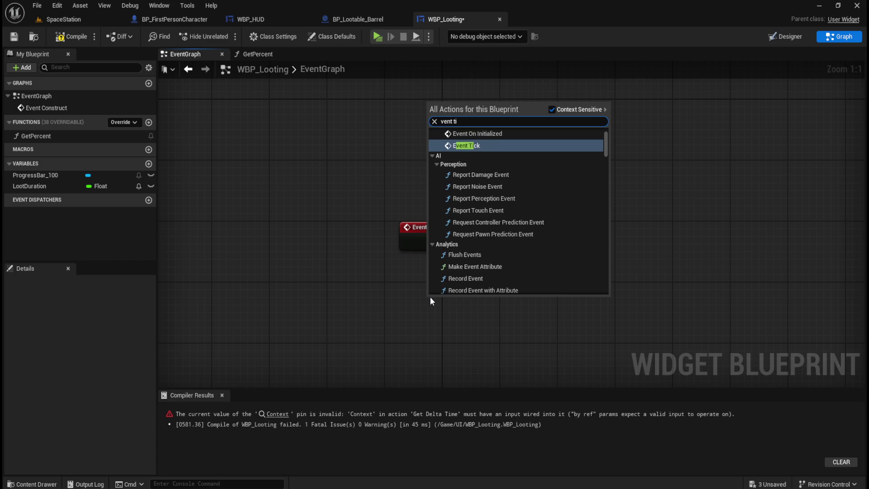
key("BackSpace")
key("BackSpace")
key("BackSpace")
type("event tick")
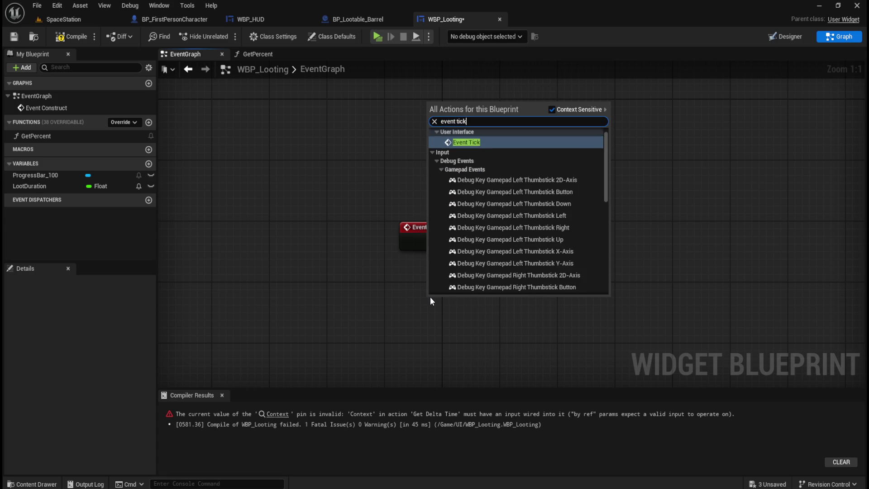
key("Return")
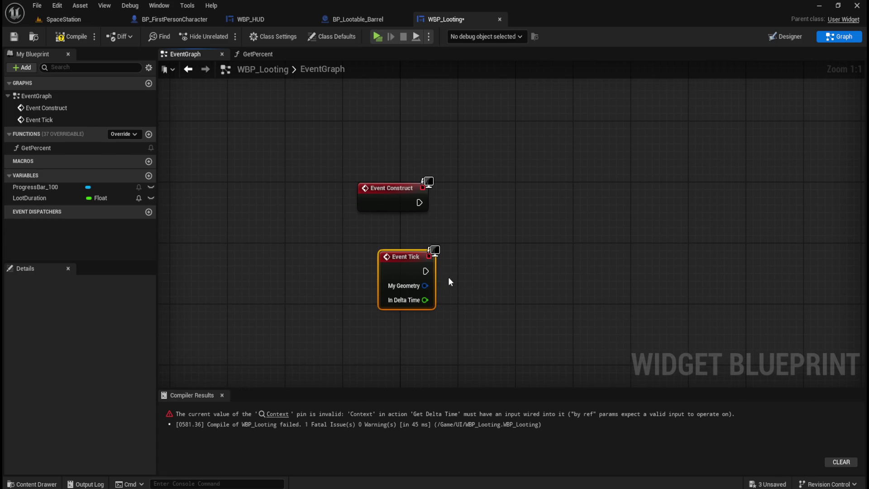
left_click_drag(405, 256, 383, 248)
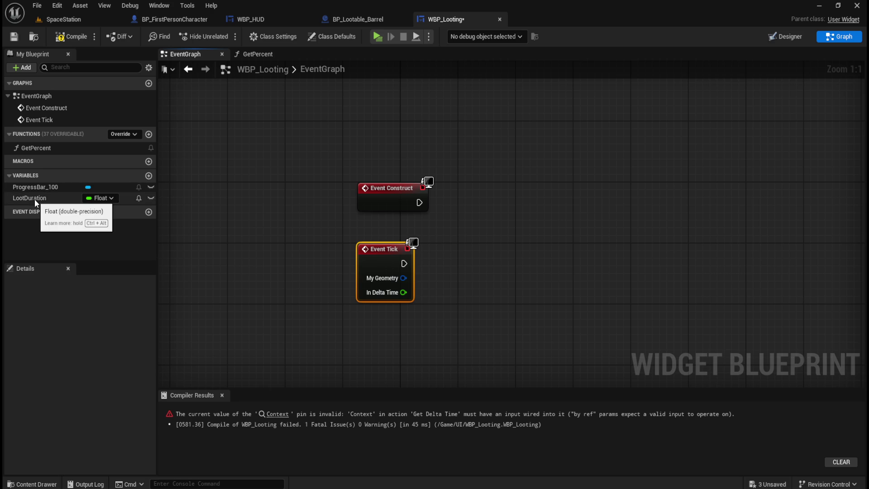
Delete and re-add Event Construct, placing it above and left of Event Tick
left_click_drag(327, 140, 438, 205)
left_click_drag(391, 191, 376, 124)
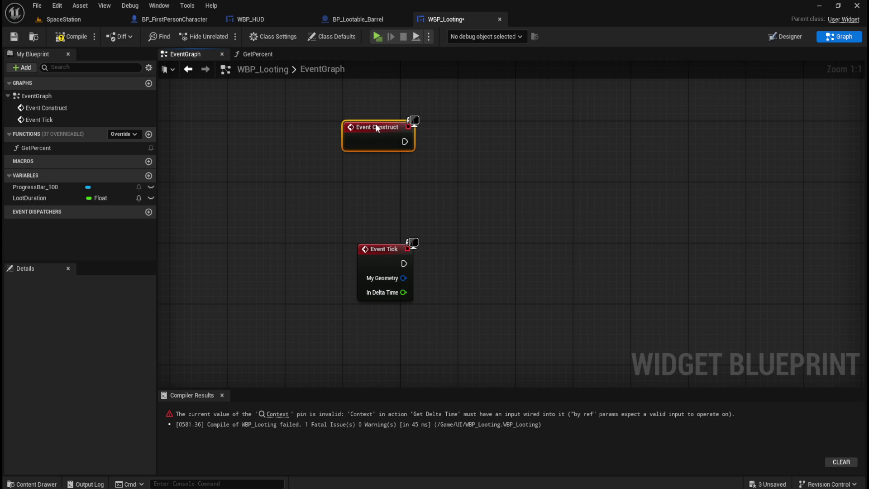
left_click_drag(330, 105, 438, 164)
key("Delete")
left_click_drag(380, 246, 366, 185)
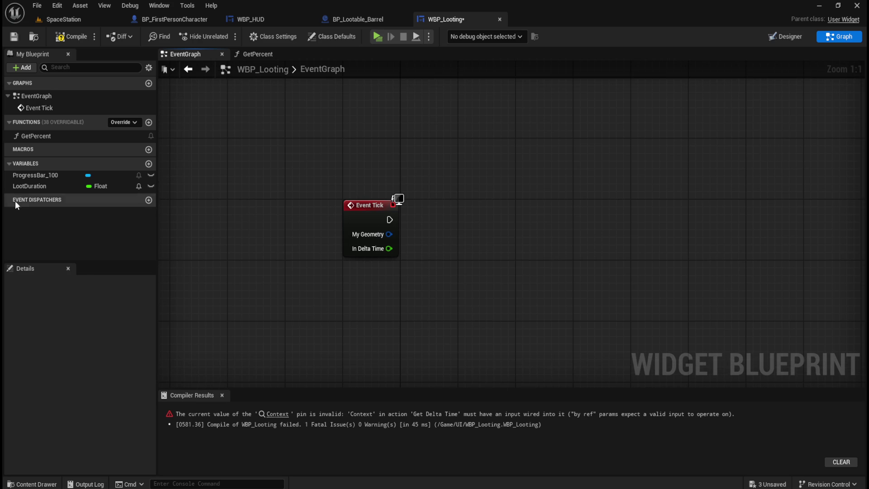
left_click(27, 184)
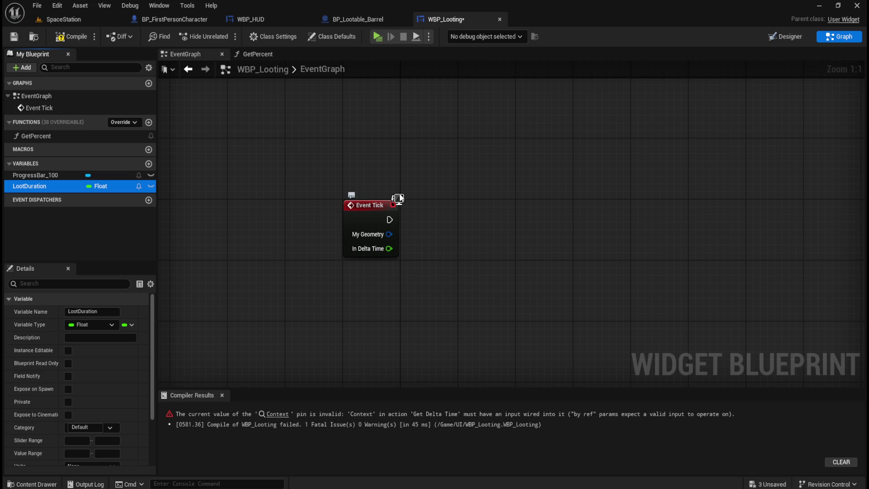
left_click(355, 129)
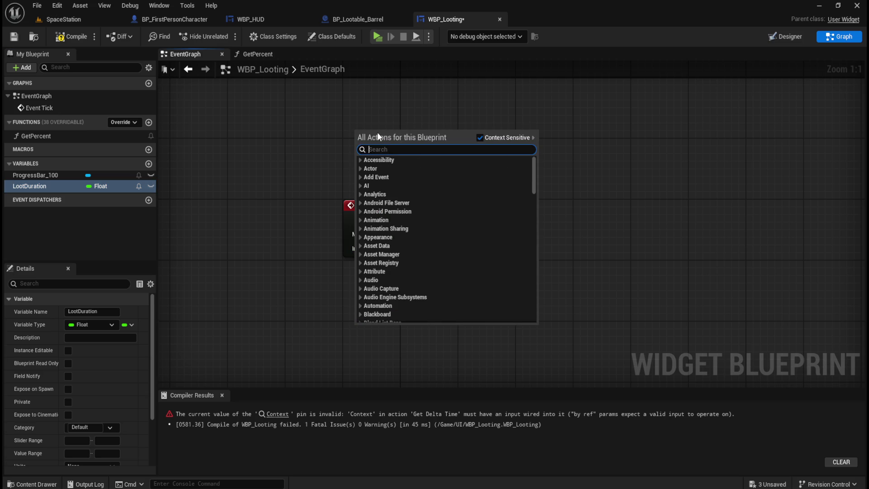
type("begin")
key("Up")
key("Up")
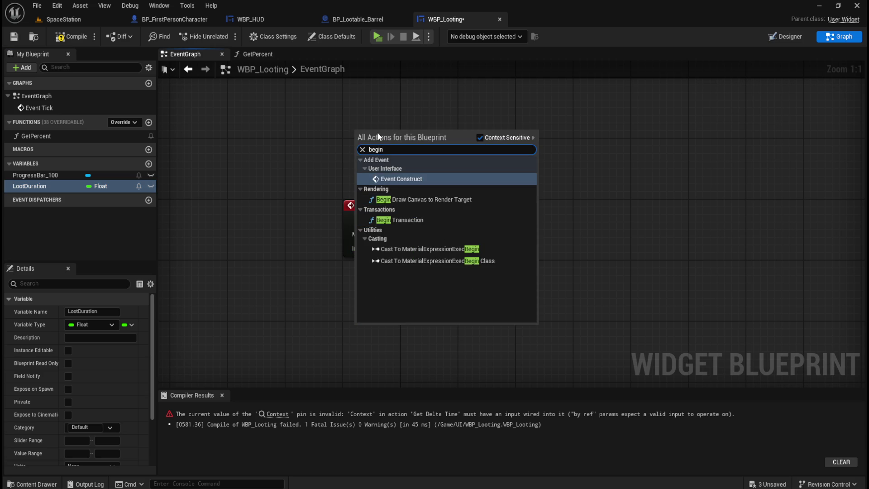
key("Return")
left_click_drag(392, 172, 385, 131)
left_click(314, 126)
Wire Event Construct into a SET Loot Duration node at 0.0 and compile the widget
mouse_move(42, 197)
left_mouse_down()
mouse_move(455, 156)
mouse_move(468, 142)
left_mouse_up()
left_click_drag(405, 148, 438, 148)
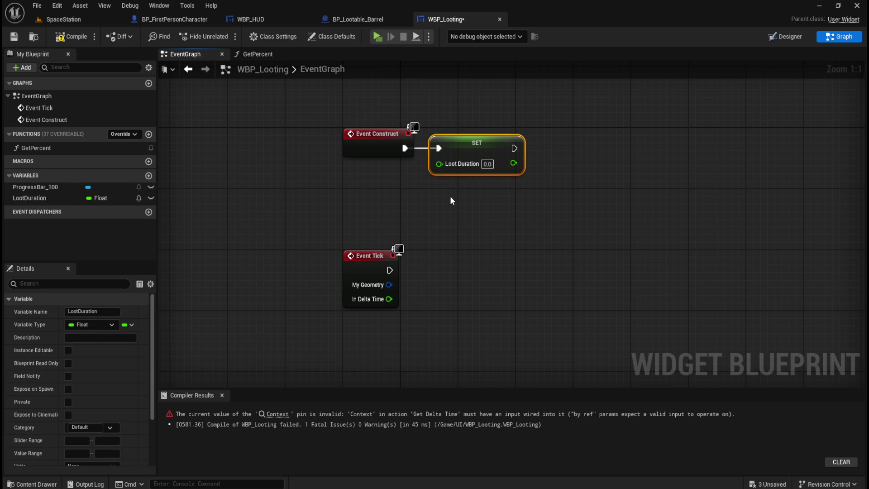
left_click(474, 218)
left_click(90, 39)
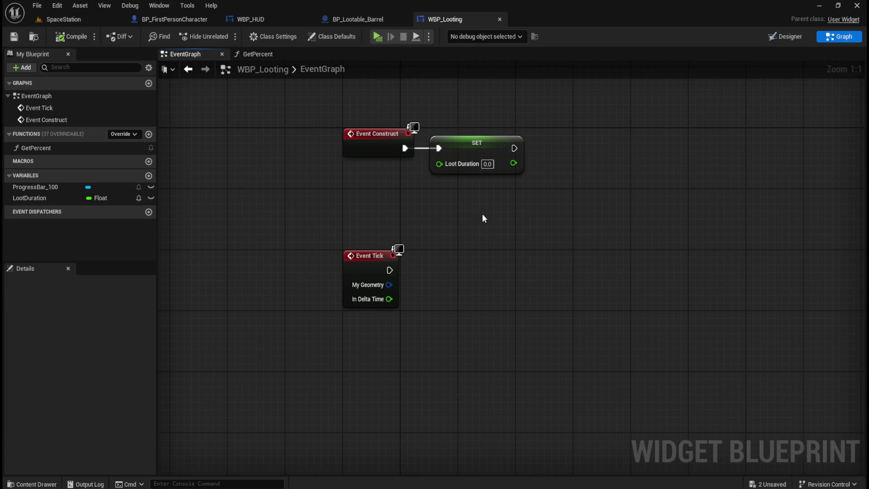
left_click(484, 144)
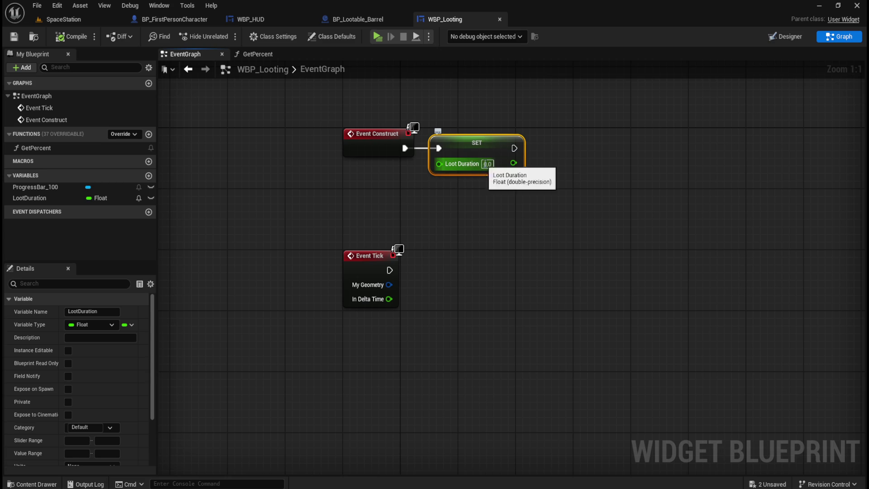
left_click(444, 246)
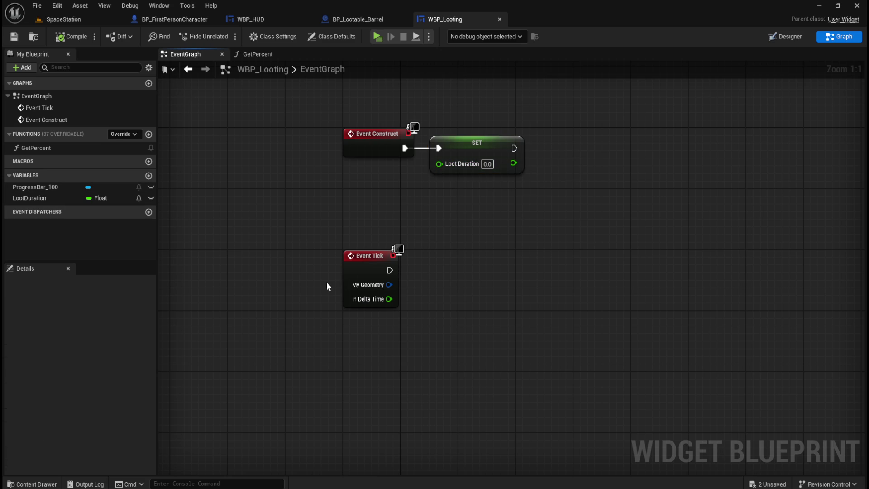
left_click(47, 198)
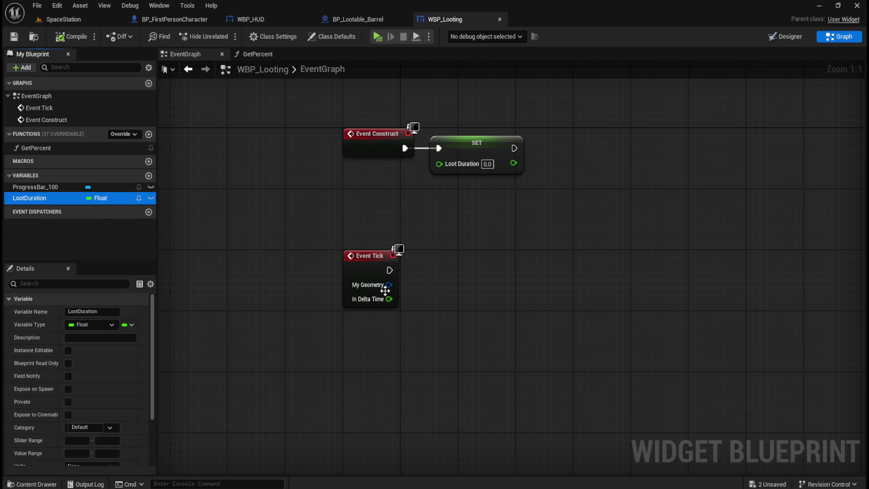
mouse_move(467, 302)
left_mouse_down()
mouse_move(449, 266)
mouse_move(420, 261)
left_mouse_up()
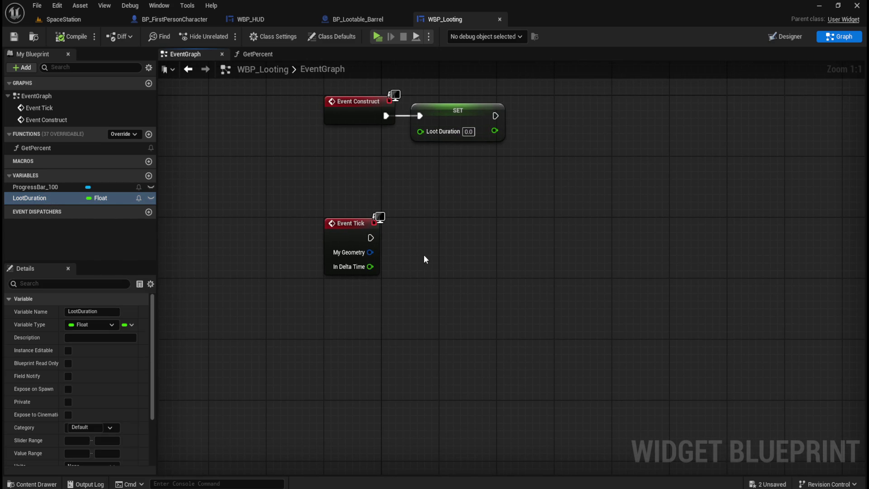
mouse_move(521, 261)
left_mouse_down()
mouse_move(561, 273)
mouse_move(546, 273)
left_mouse_up()
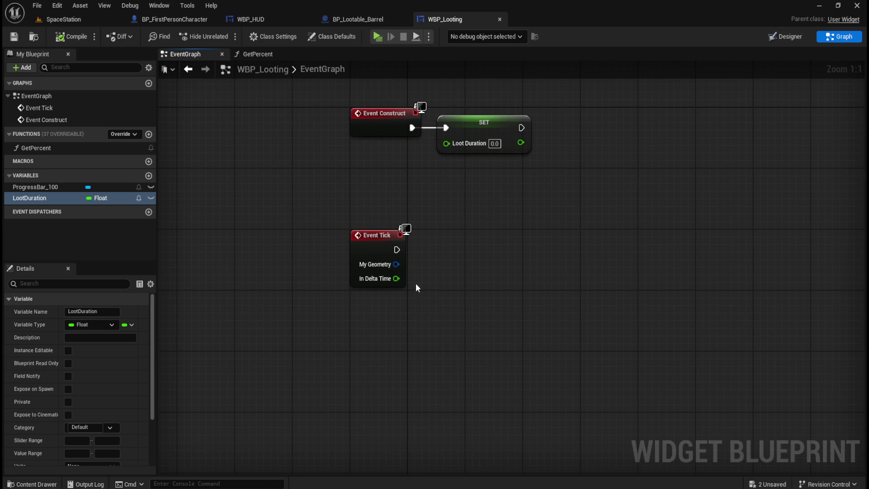
Feed Event Tick's In Delta Time into a Divide node with divisor 5.0
mouse_move(396, 278)
left_mouse_down()
mouse_move(439, 302)
mouse_move(441, 295)
left_mouse_up()
type("/")
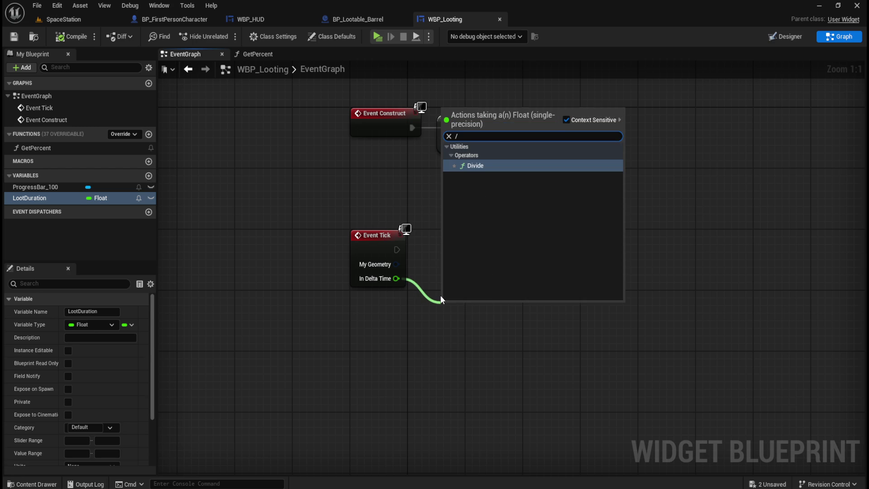
key("Return")
left_click(457, 322)
type("5")
left_click(504, 279)
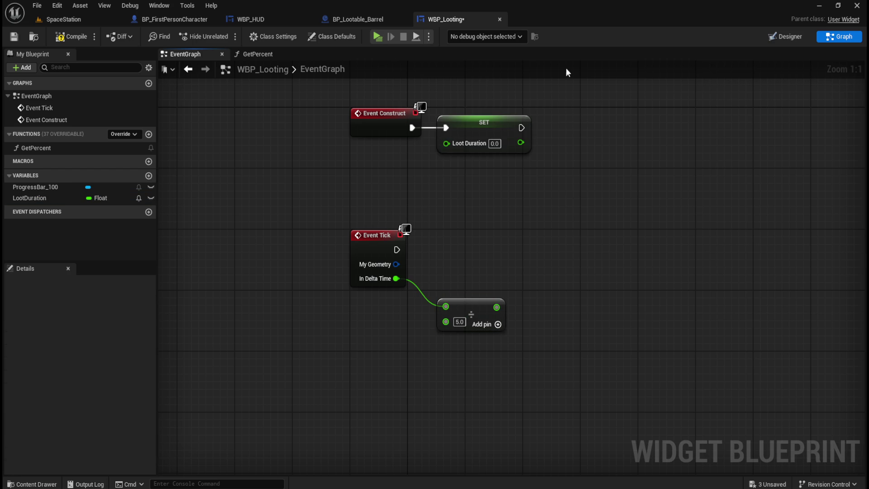
Check WBP_HUD's stamina percent function, then drag LootDuration into the event graph
left_click(265, 54)
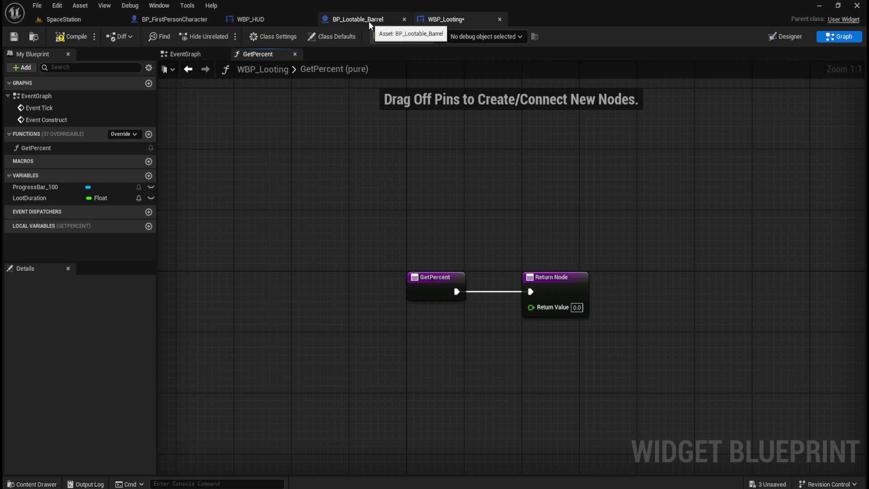
left_click(267, 18)
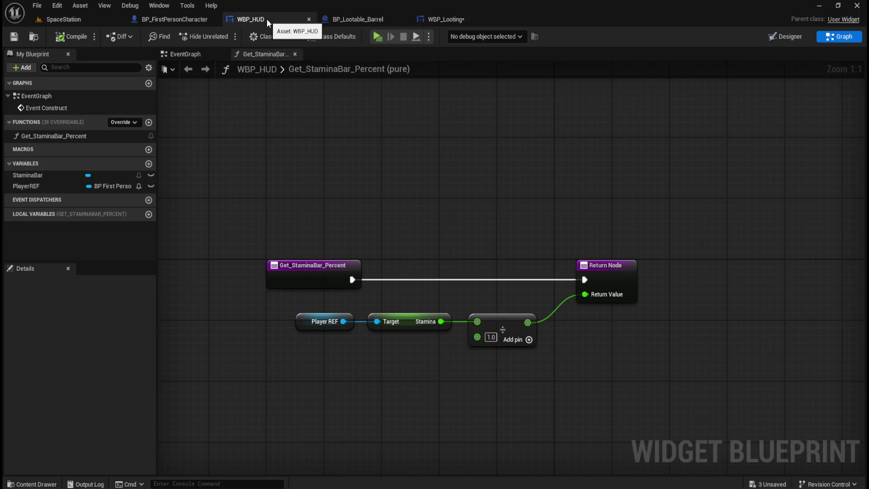
left_click(452, 17)
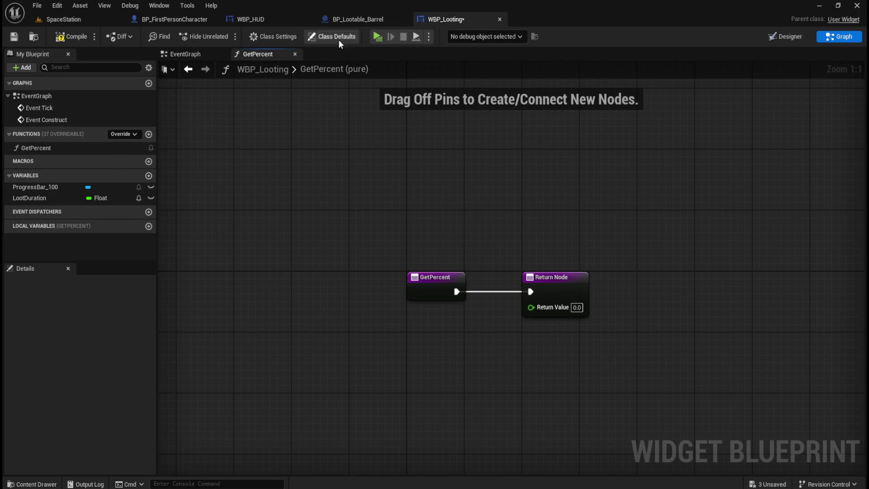
left_click(194, 56)
left_click_drag(511, 233, 523, 242)
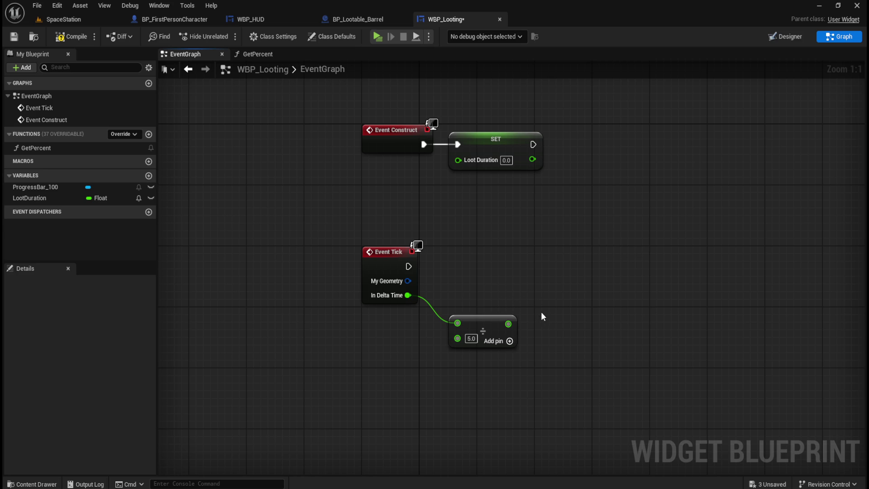
mouse_move(37, 198)
left_mouse_down()
mouse_move(481, 260)
mouse_move(530, 287)
mouse_move(481, 268)
mouse_move(492, 289)
left_mouse_up()
Add the Loot Duration getter to the Divide result with an Add node
left_click(520, 287)
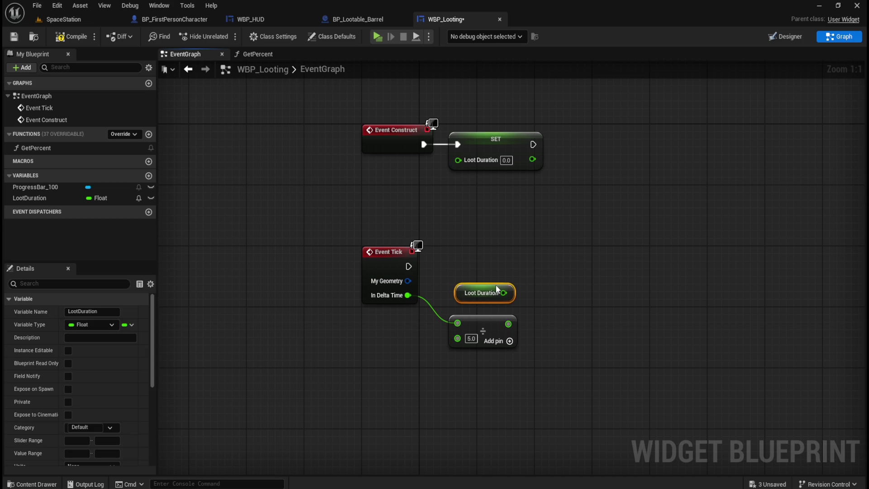
left_click_drag(507, 294, 562, 290)
type("+")
key("Return")
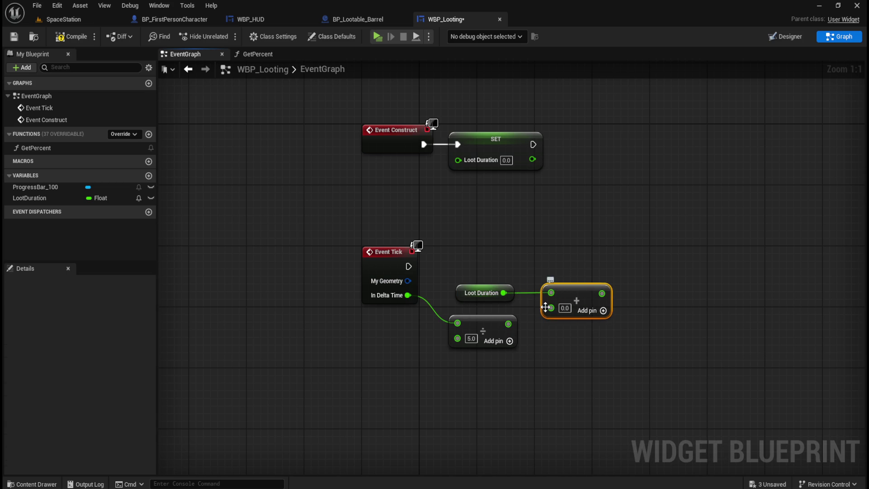
left_click_drag(509, 323, 551, 308)
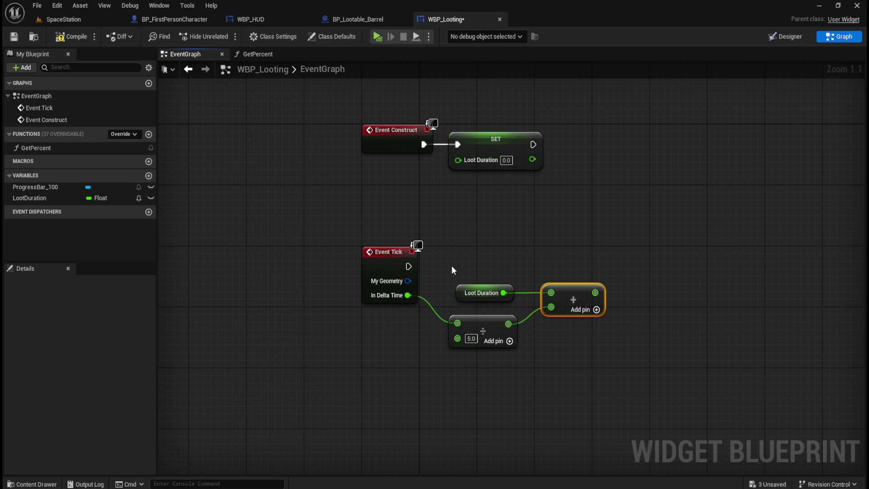
left_click(540, 256)
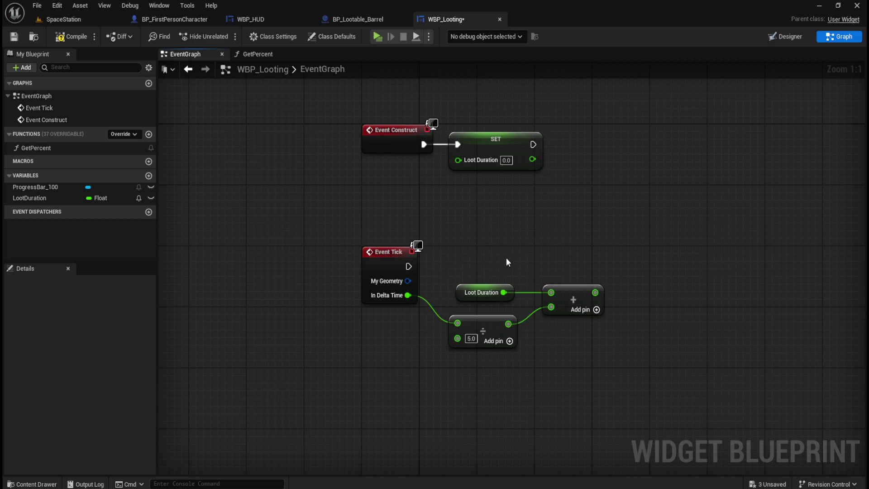
Place a SET Loot Duration node and a Clamp (Float) node on the sum
mouse_move(68, 198)
left_mouse_down()
mouse_move(610, 266)
mouse_move(757, 265)
left_mouse_up()
left_click(657, 300)
left_click_drag(601, 290, 621, 290)
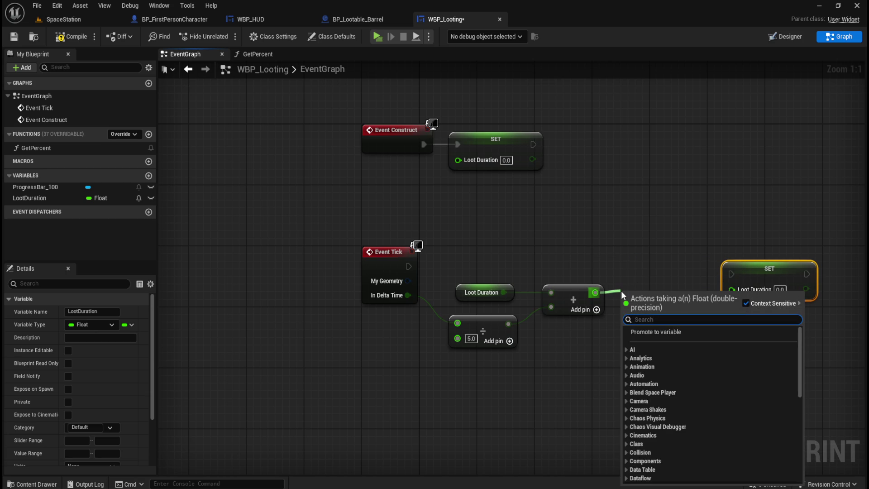
type("clamp")
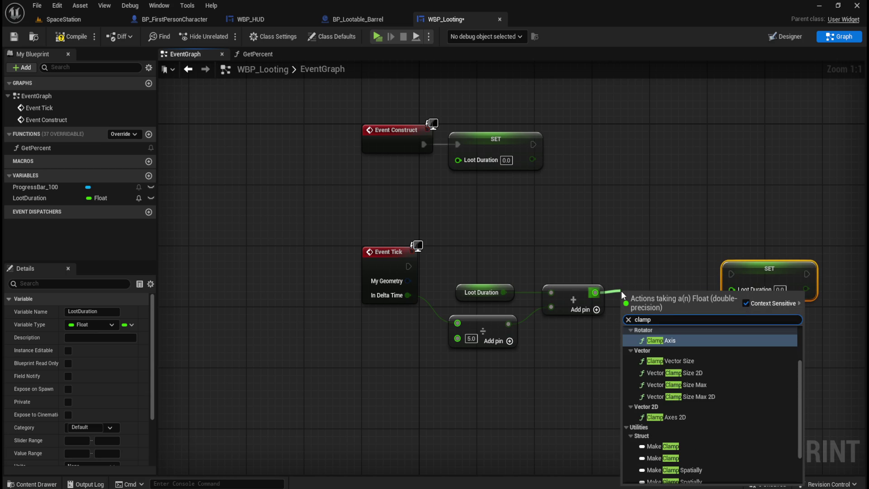
type(" float")
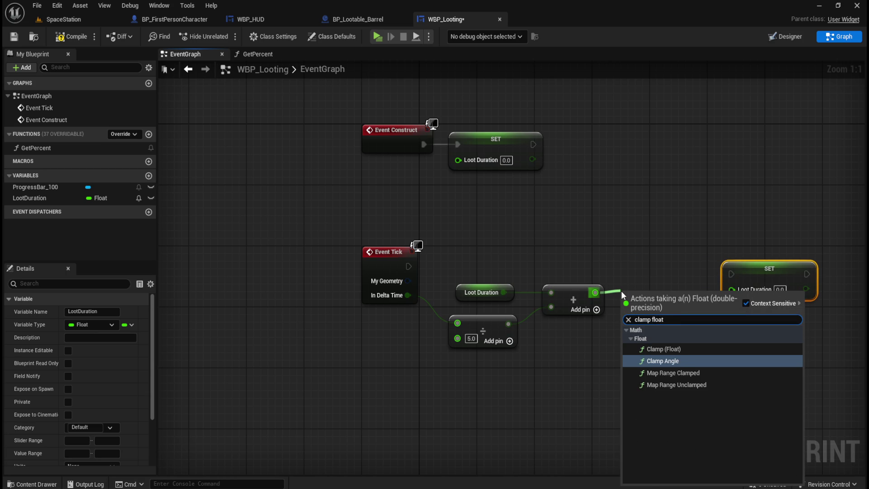
key("Up")
key("Return")
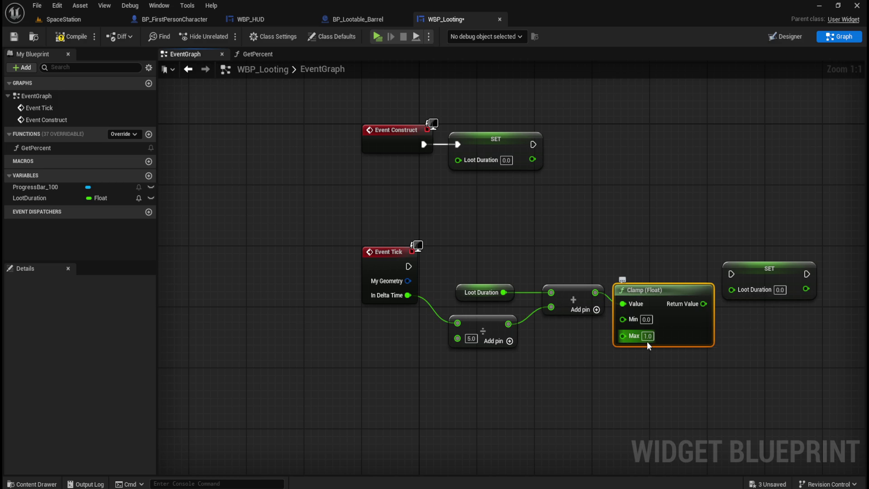
left_click_drag(675, 291, 674, 274)
Wire the clamped value into SET Loot Duration and drive it from Event Tick's exec
left_click_drag(482, 257, 637, 286)
left_click(647, 250)
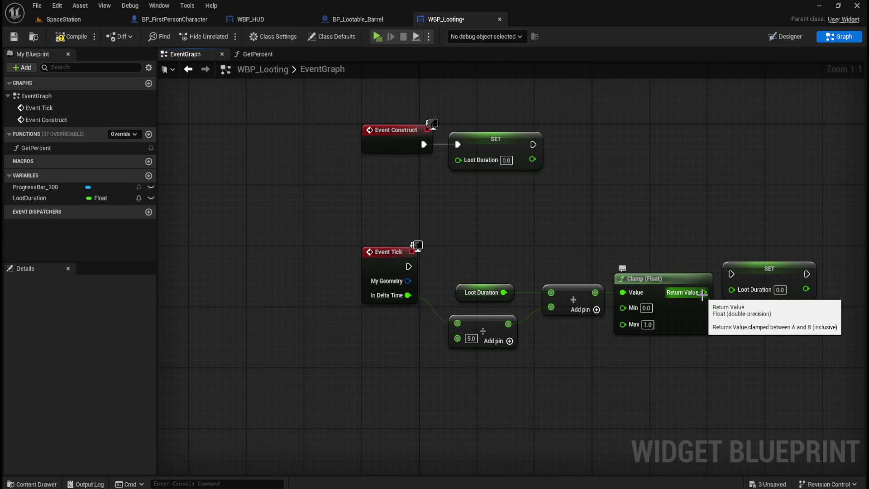
mouse_move(702, 295)
left_mouse_down()
mouse_move(740, 292)
mouse_move(751, 257)
left_mouse_up()
left_click_drag(408, 266, 732, 259)
left_click_drag(383, 219, 729, 253)
key("q")
left_click(718, 222)
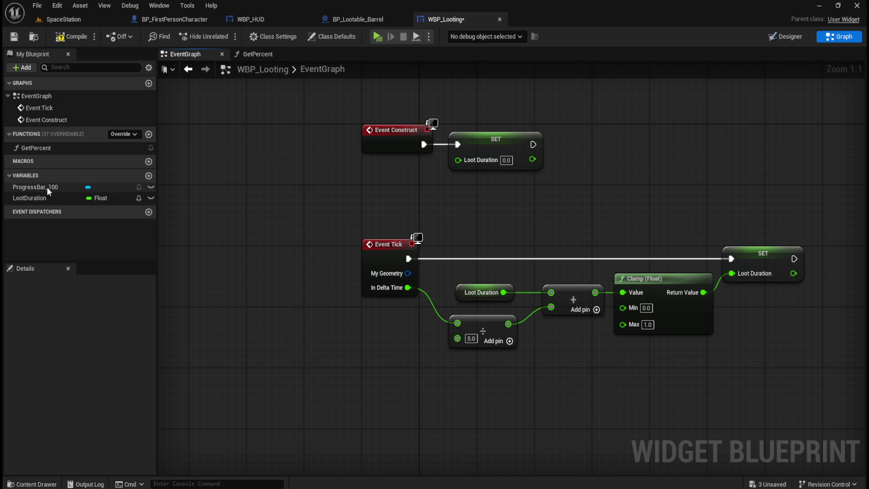
Compile WBP_Looting and place a Loot Duration getter in GetPercent, checking WBP_HUD for reference
left_click(82, 40)
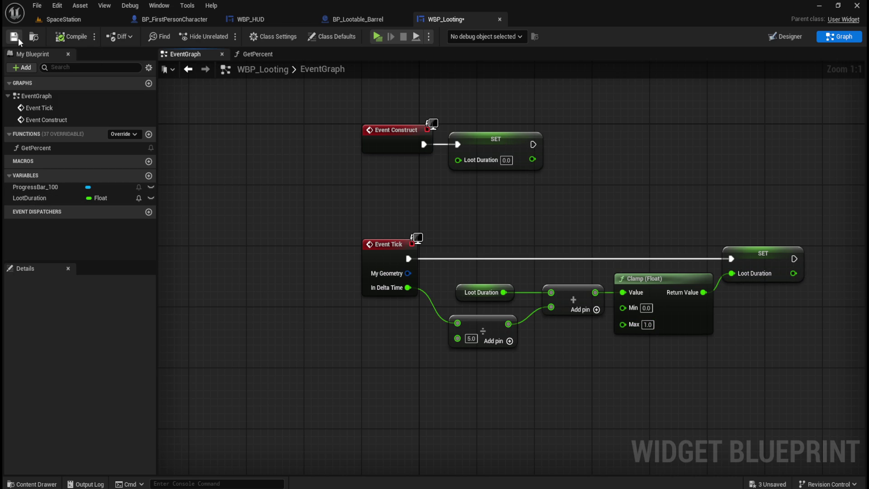
left_click(259, 56)
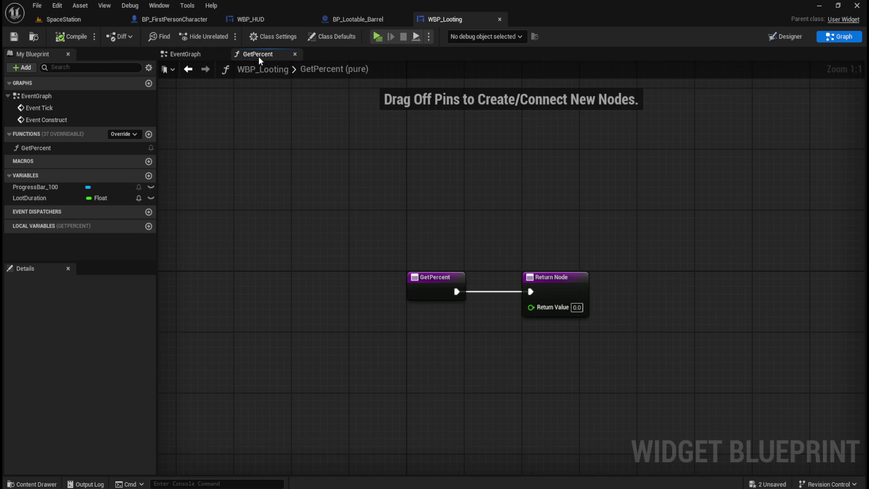
mouse_move(33, 200)
left_mouse_down()
mouse_move(416, 327)
mouse_move(450, 330)
mouse_move(442, 320)
left_mouse_up()
left_click(460, 342)
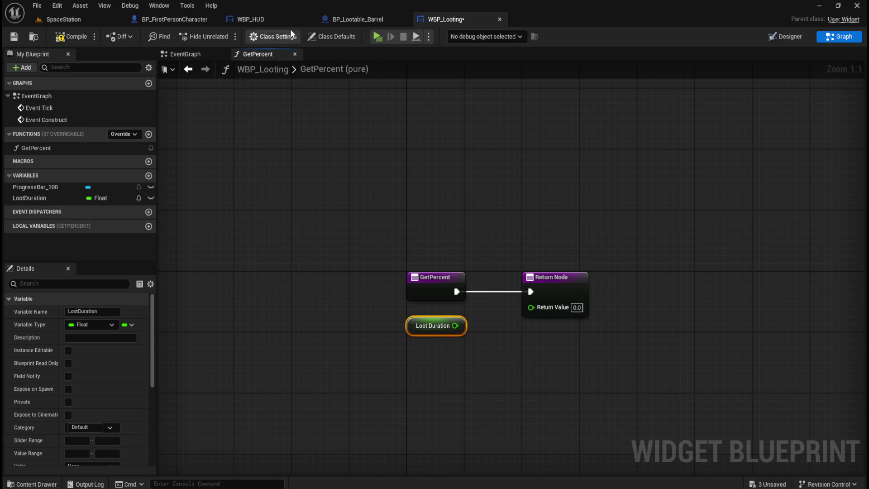
left_click(290, 21)
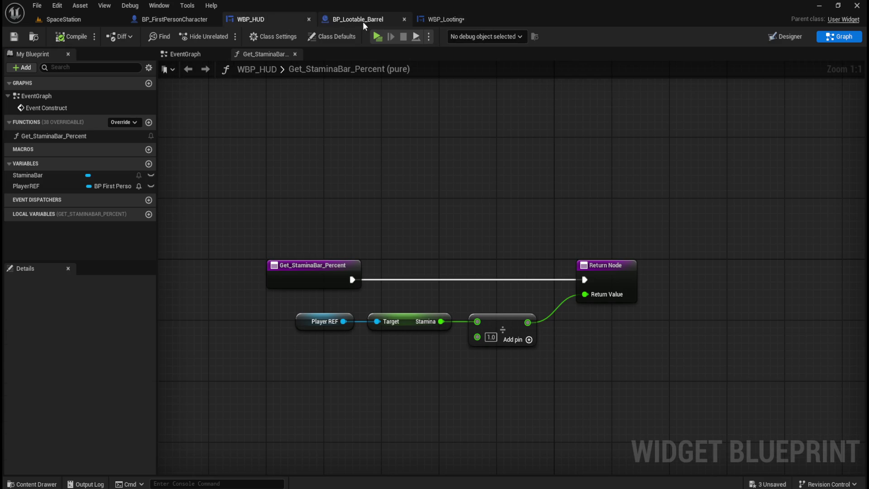
left_click(460, 18)
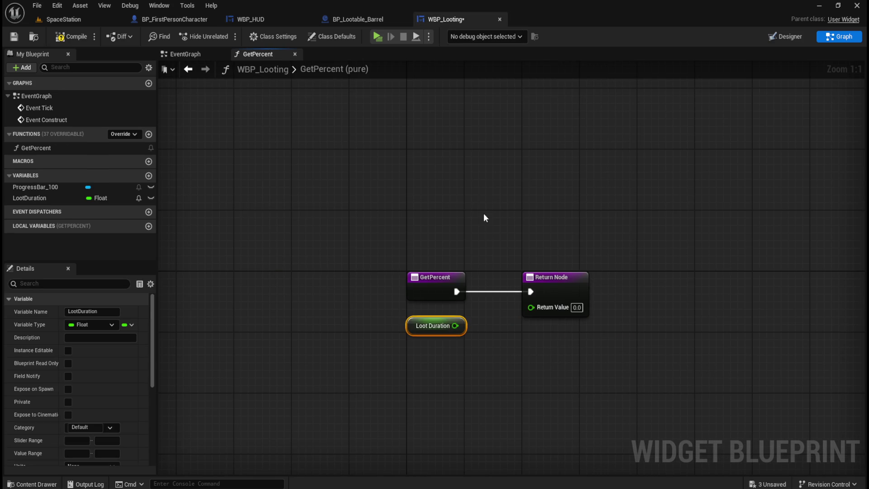
Divide Loot Duration by 1.0 into the Return Value and compile
left_click_drag(455, 326, 482, 324)
type("/")
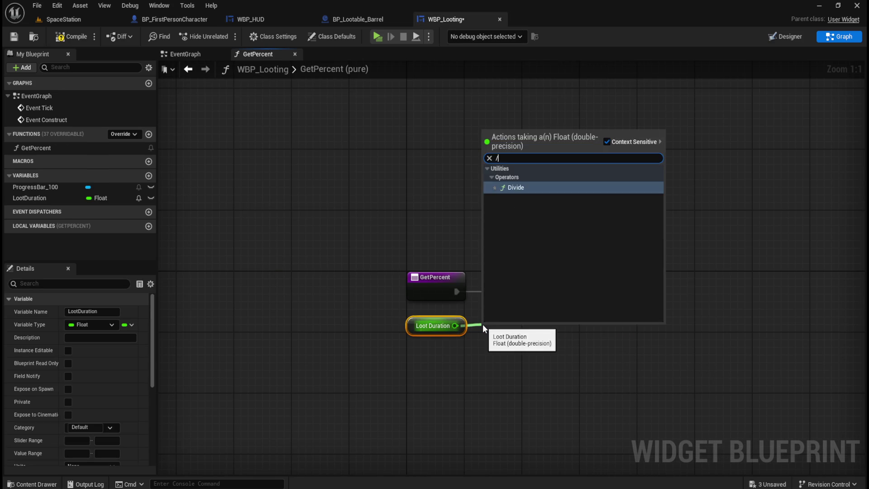
key("Return")
left_click(506, 350)
type("10")
left_click(480, 382)
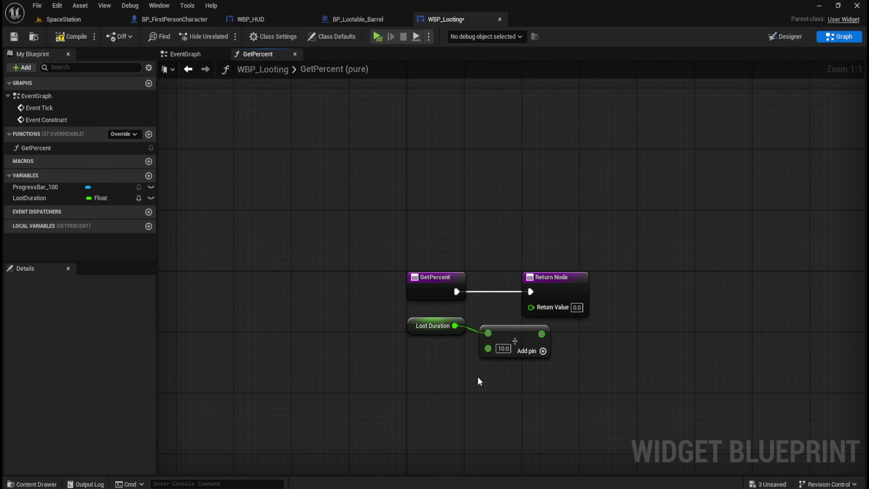
left_click(509, 350)
type("1")
mouse_move(420, 379)
left_mouse_down()
mouse_move(513, 327)
mouse_move(461, 325)
mouse_move(531, 306)
left_mouse_up()
left_click(14, 39)
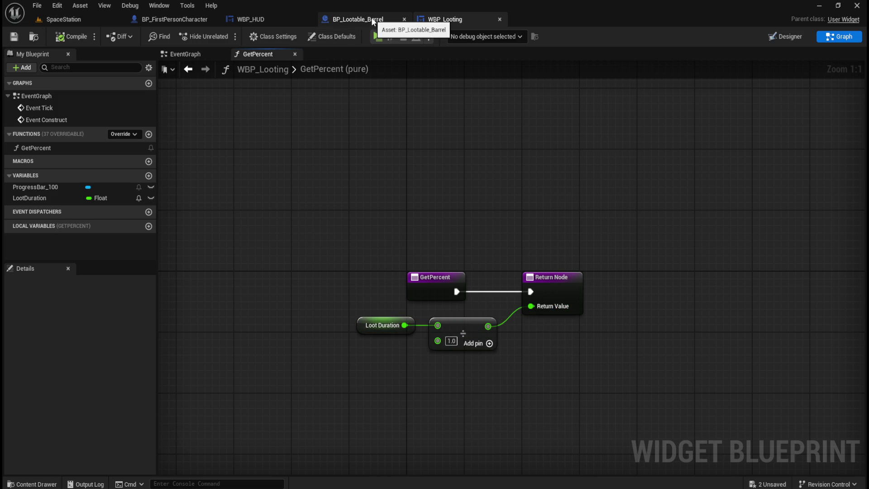
Flip between EventGraph and GetPercent, then switch to BP_Lootable_Barrel's event graph
left_click(198, 54)
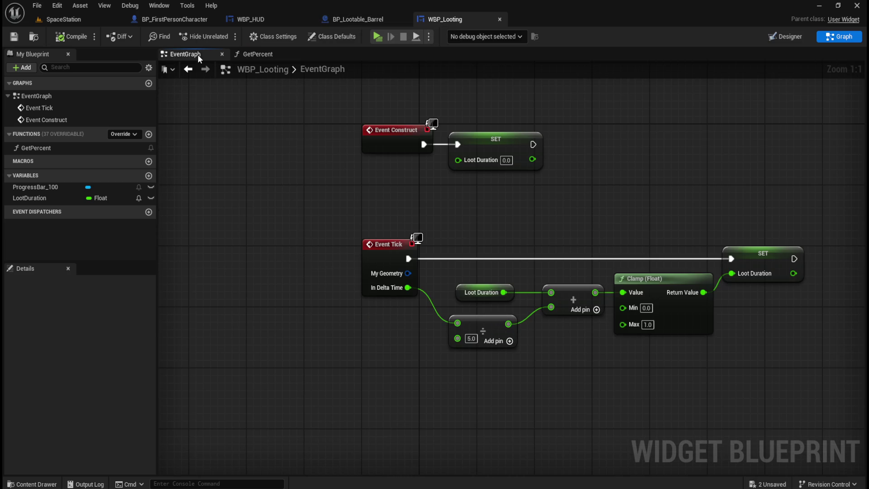
left_click(263, 54)
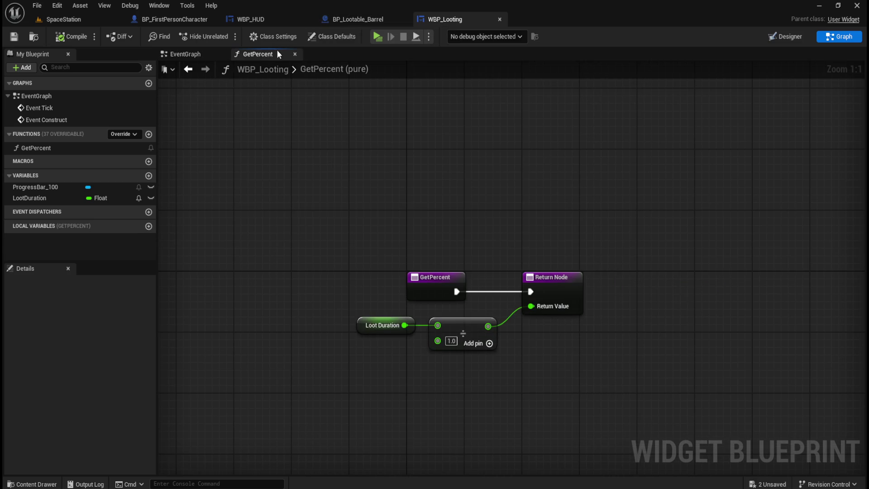
left_click(344, 18)
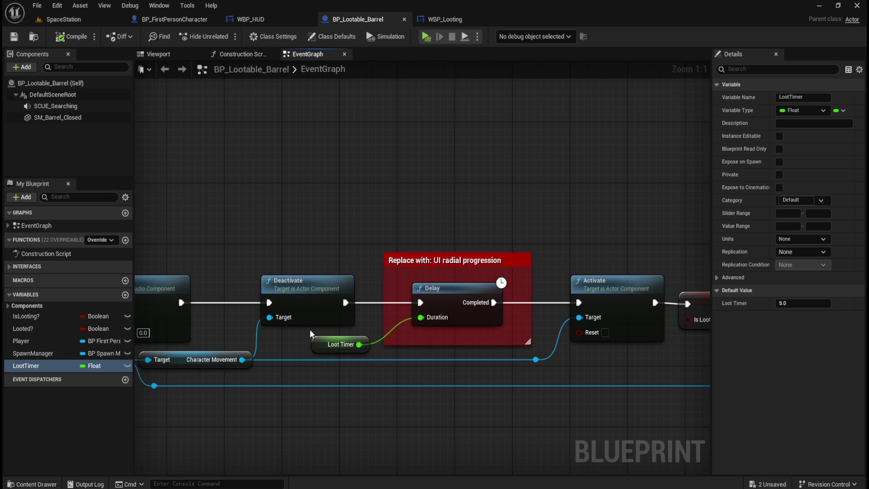
Delete the Loot Timer getter and set the Delay Duration to 5.0
left_click(318, 343)
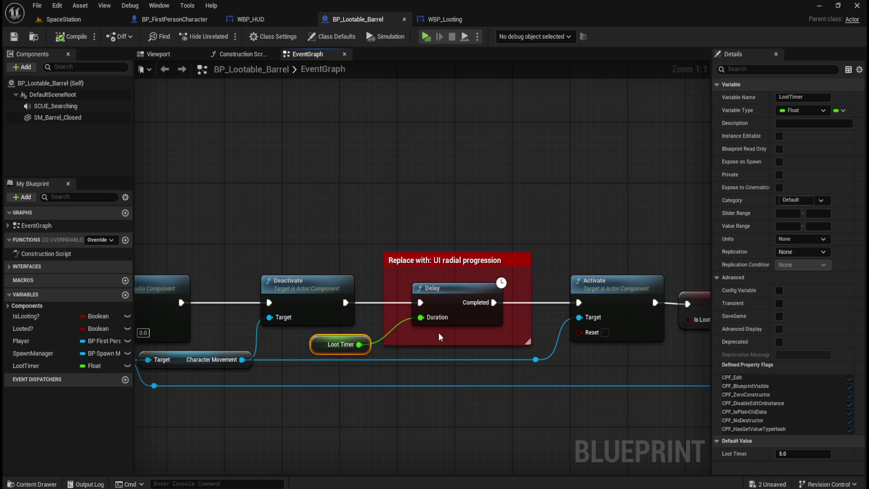
key("Delete")
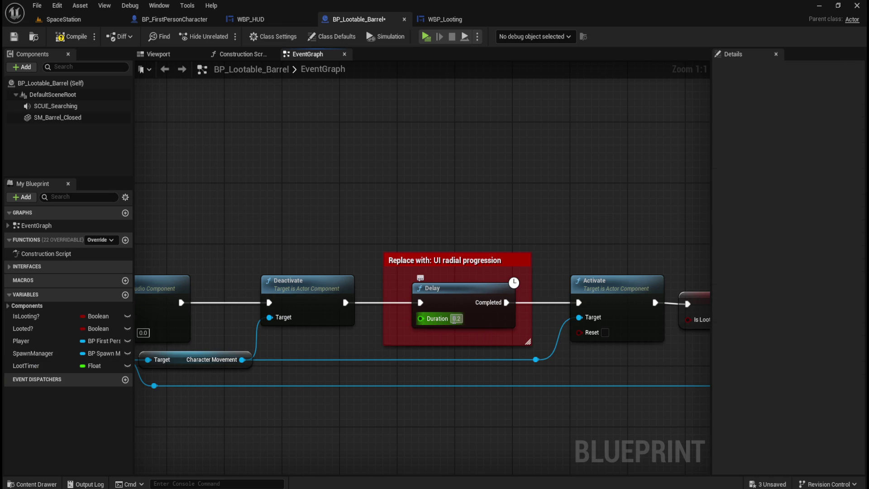
type("5")
key("Return")
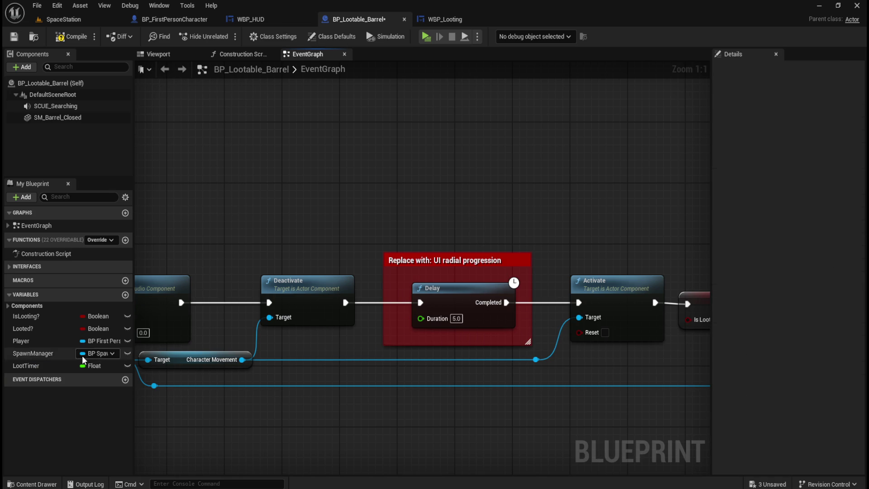
Delete the unused LootTimer variable, then compile and save BP_Lootable_Barrel
left_click(56, 366)
key("Delete")
left_click(71, 36)
left_click(14, 37)
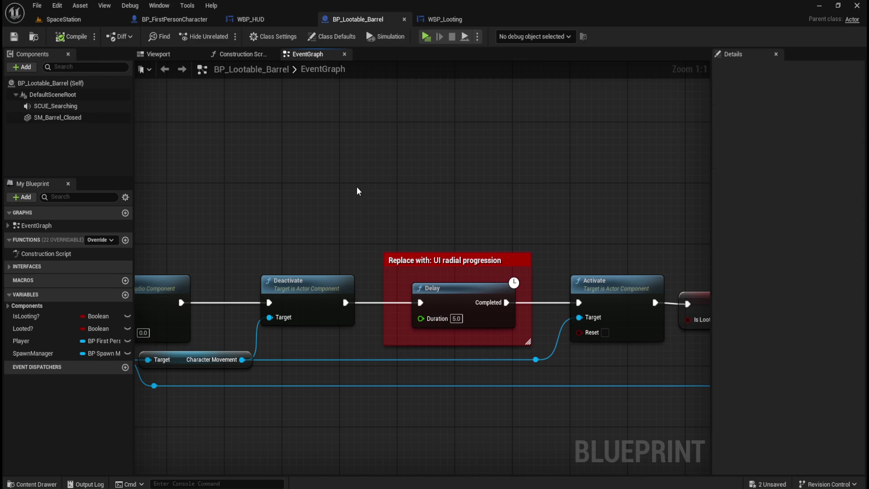
left_click_drag(376, 187, 393, 208)
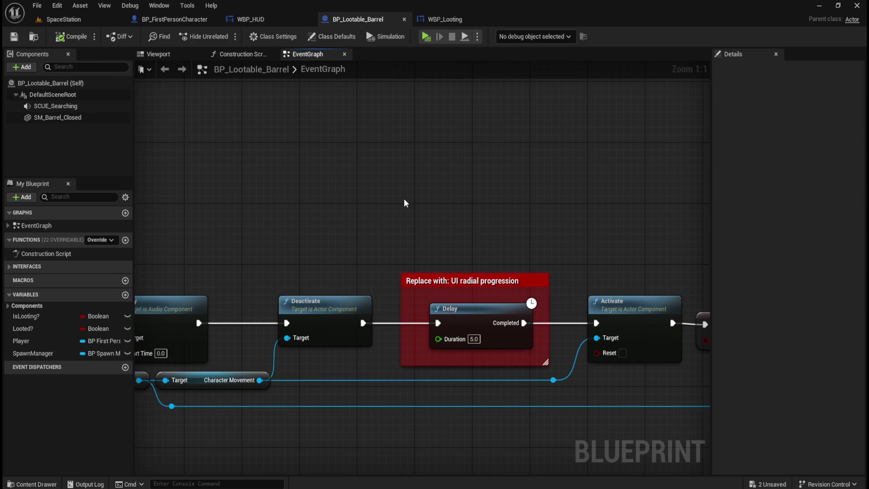
Add a Create Widget node of class WBP_Looting and wire Deactivate's execution into it
right_click(404, 199)
type("create widg")
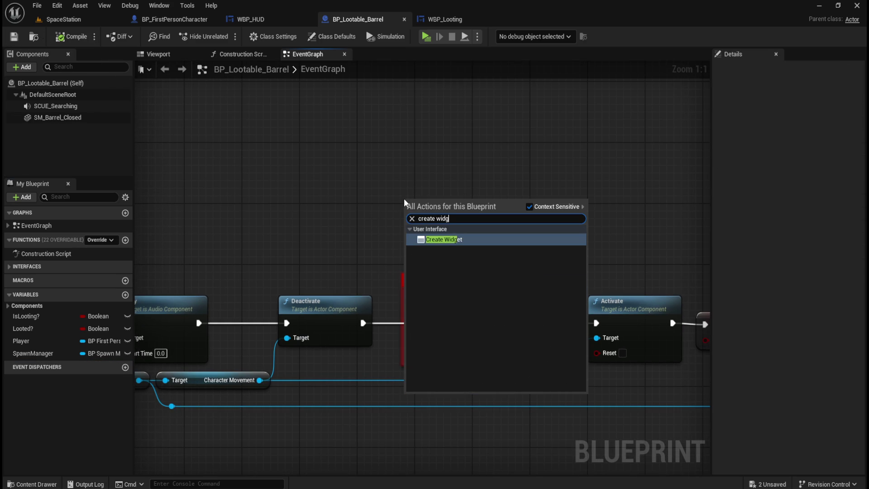
key("Return")
left_click(443, 240)
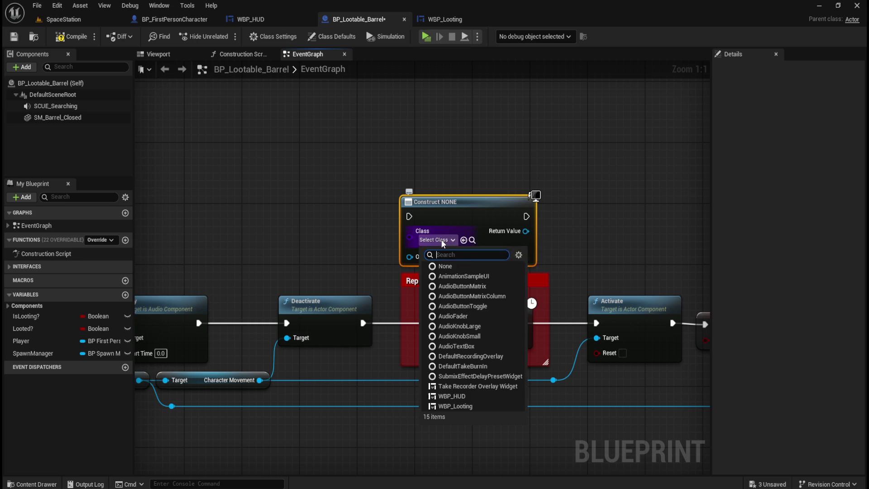
key("BackSpace")
type("loot")
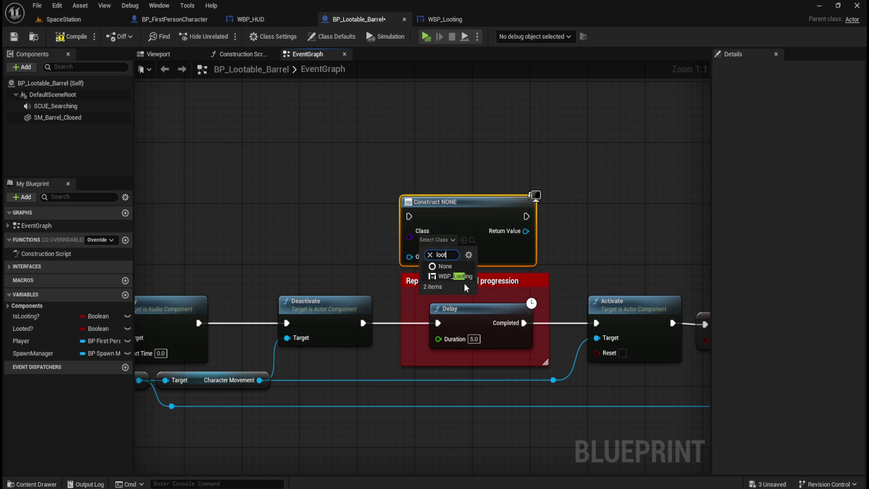
left_click(465, 281)
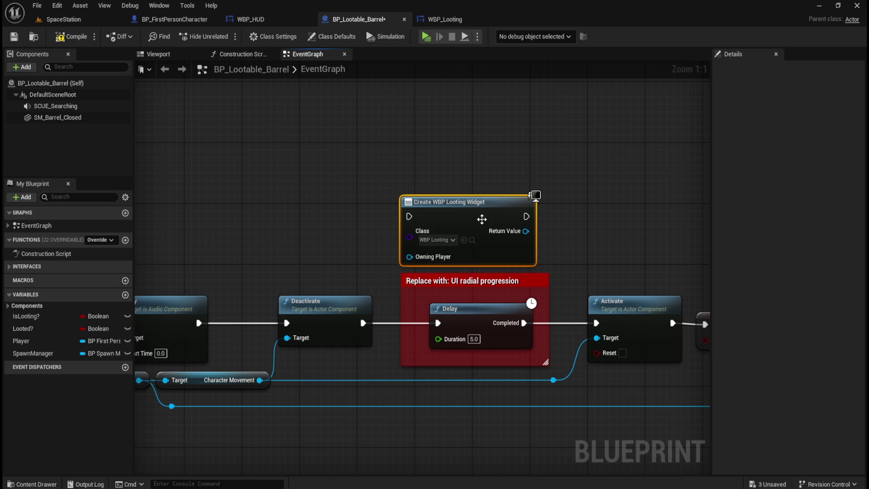
left_click_drag(488, 204, 480, 198)
left_click(334, 233)
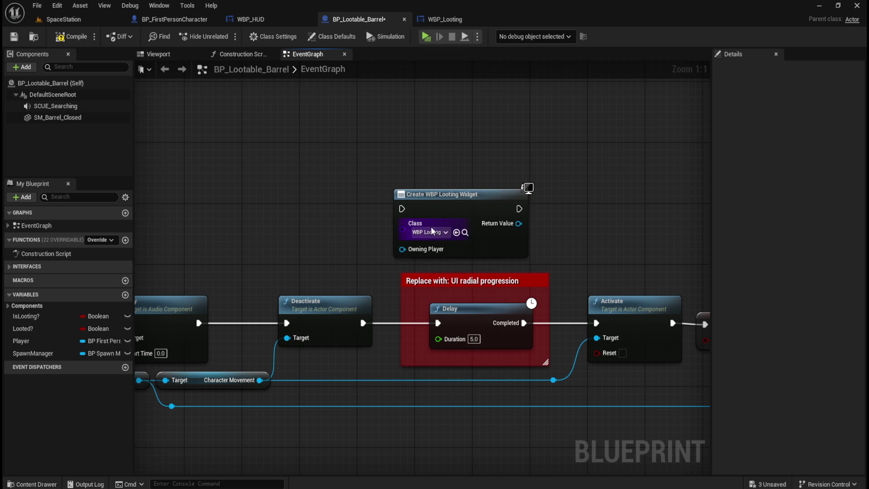
mouse_move(363, 322)
left_mouse_down()
mouse_move(387, 276)
mouse_move(402, 209)
left_mouse_up()
Add the created widget to the viewport, wire that into the Delay, and begin a 'remove' node search
left_click_drag(519, 223, 542, 225)
type("add to vi")
key("Return")
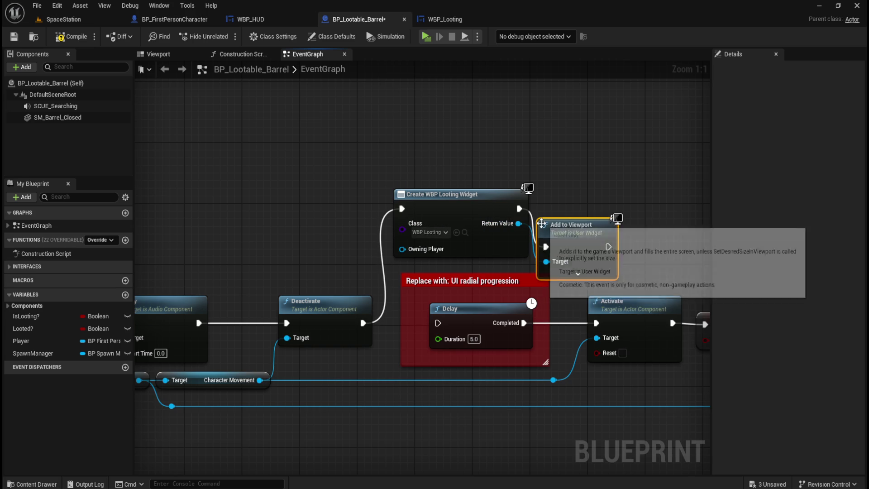
mouse_move(583, 225)
left_mouse_down()
mouse_move(597, 202)
mouse_move(596, 175)
mouse_move(594, 190)
left_mouse_up()
left_click_drag(612, 255, 536, 256)
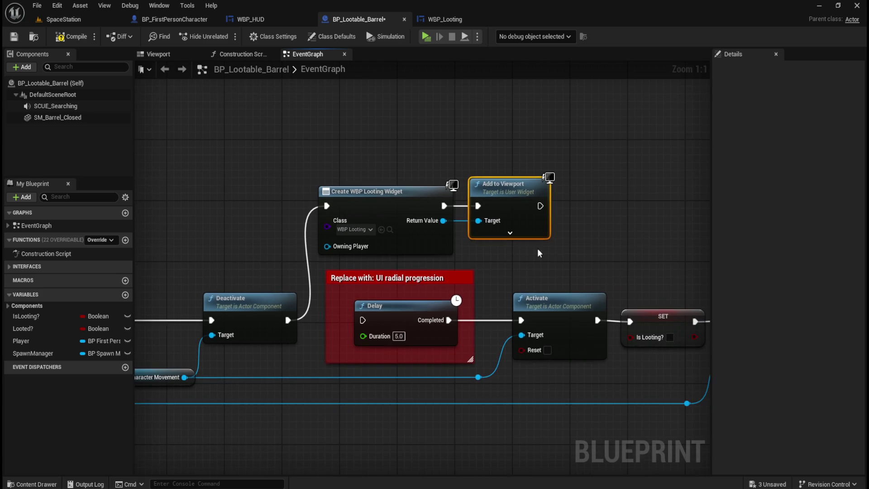
mouse_move(543, 206)
left_mouse_down()
mouse_move(558, 235)
mouse_move(362, 320)
left_mouse_up()
left_click(534, 259)
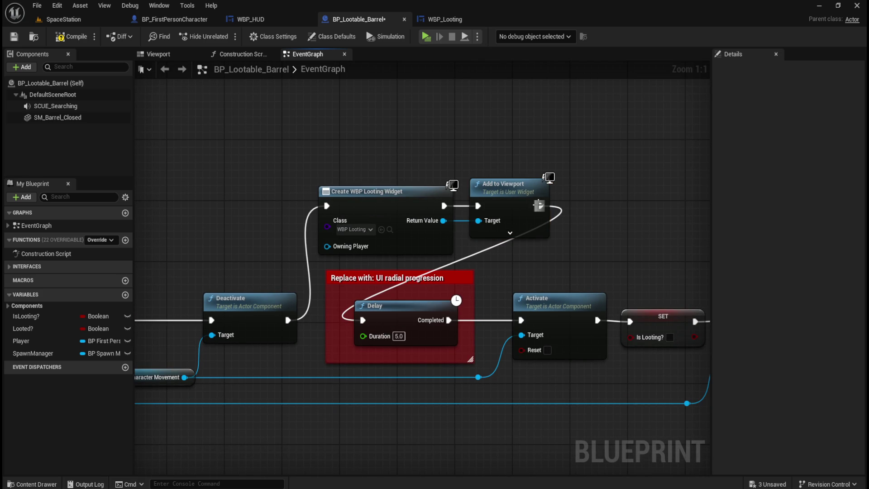
mouse_move(539, 206)
left_mouse_down()
mouse_move(574, 207)
mouse_move(544, 213)
left_mouse_up()
left_click_drag(443, 221, 596, 222)
type("remove")
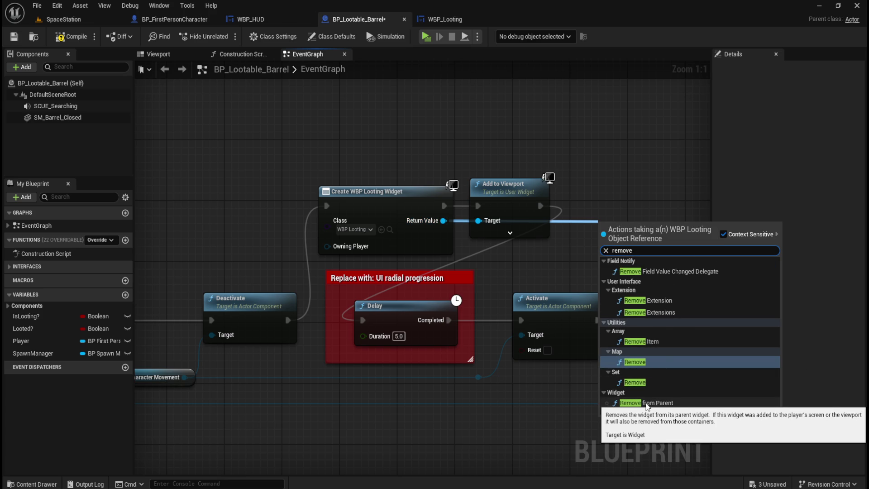
Add Remove from Parent for the widget, wire Delay Completed into it, then compile and save
left_click(647, 403)
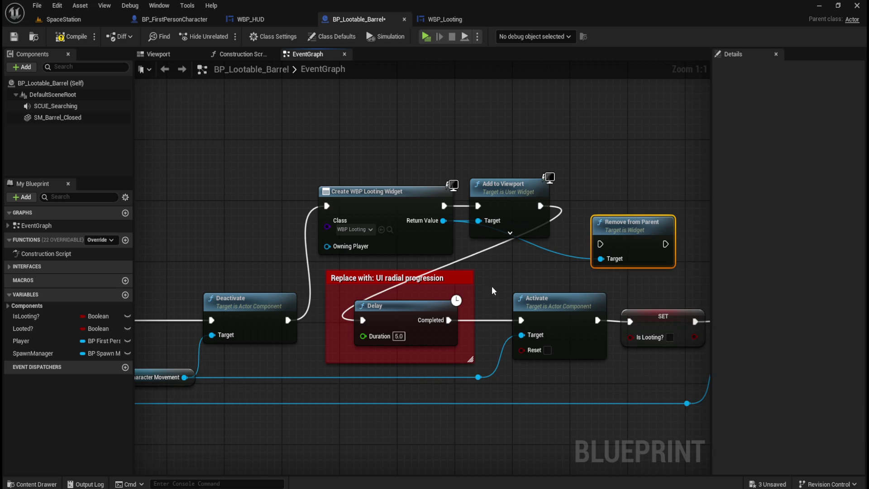
mouse_move(448, 320)
left_mouse_down()
mouse_move(609, 245)
mouse_move(659, 254)
mouse_move(501, 323)
mouse_move(521, 320)
left_mouse_up()
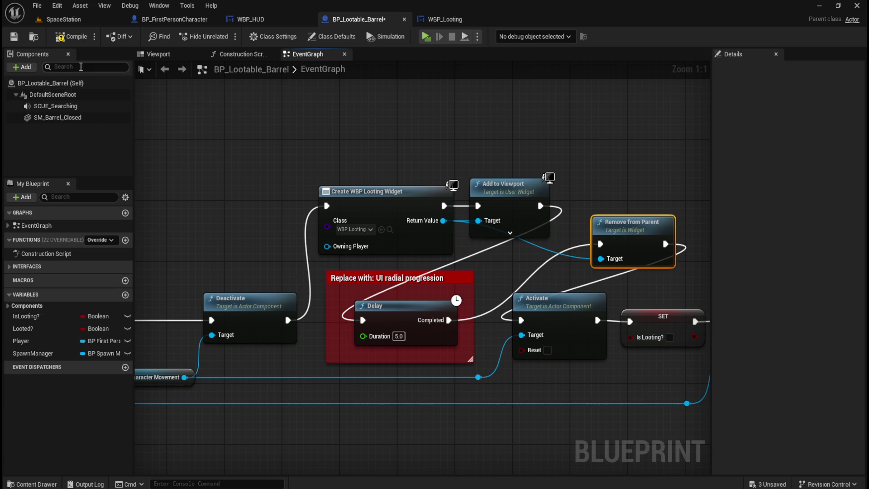
left_click(66, 36)
left_click(13, 37)
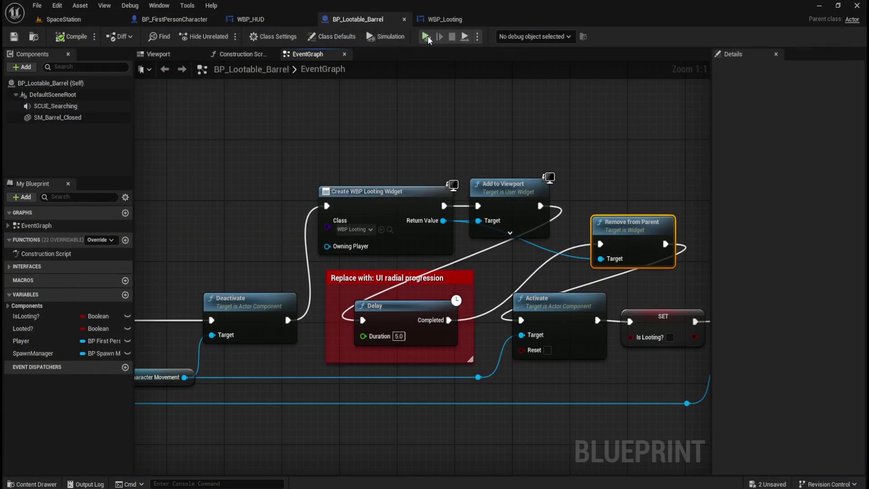
Play-test the barrel looting in the standalone preview, then end it with Esc
left_click(427, 36)
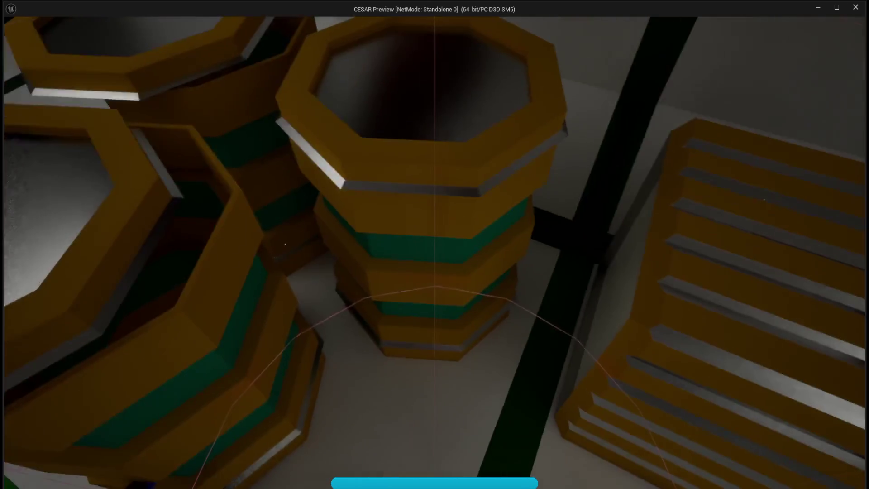
key("Escape")
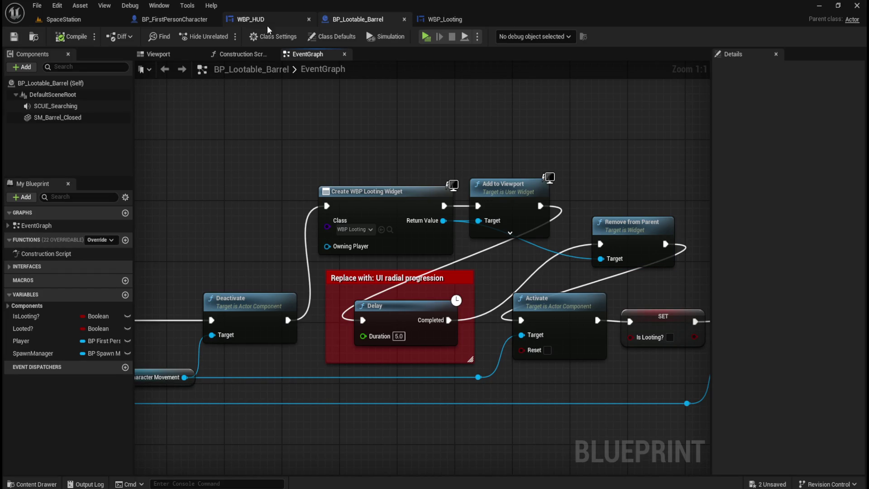
Switch to WBP_Looting, review its event graph and LootDuration variable, then open the Designer
left_click(464, 19)
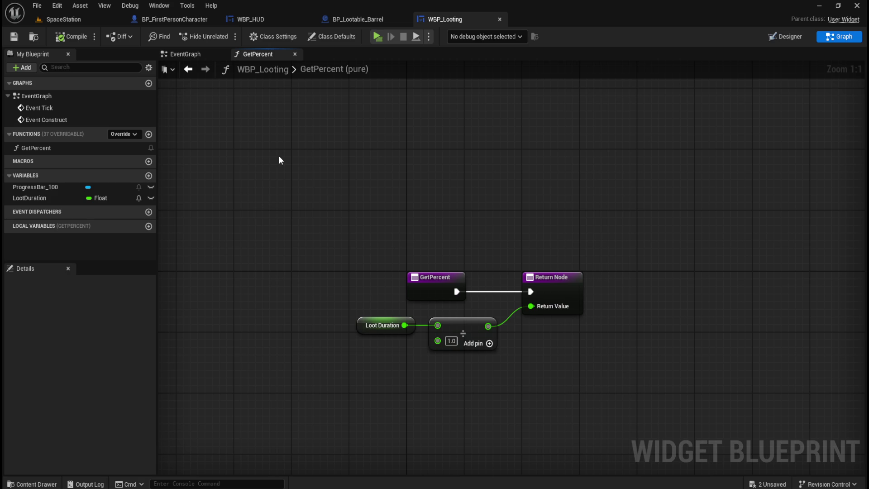
left_click(198, 55)
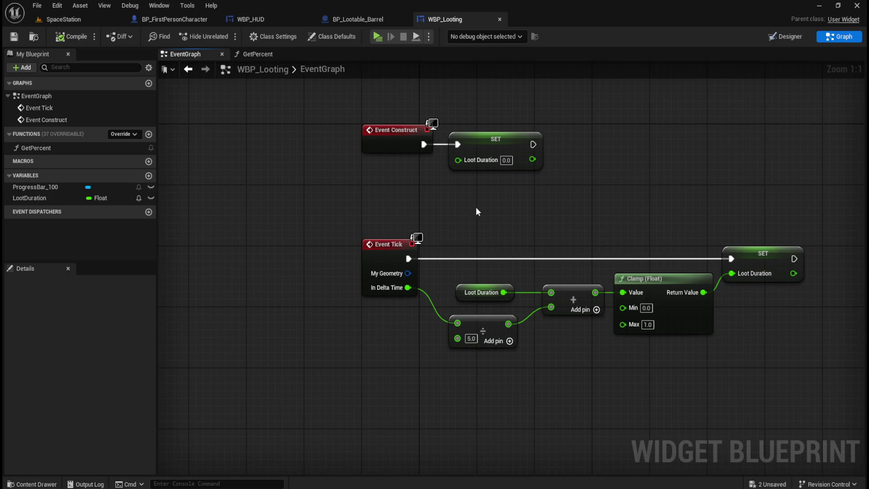
left_click(18, 201)
scroll(92, 419, "down", 5)
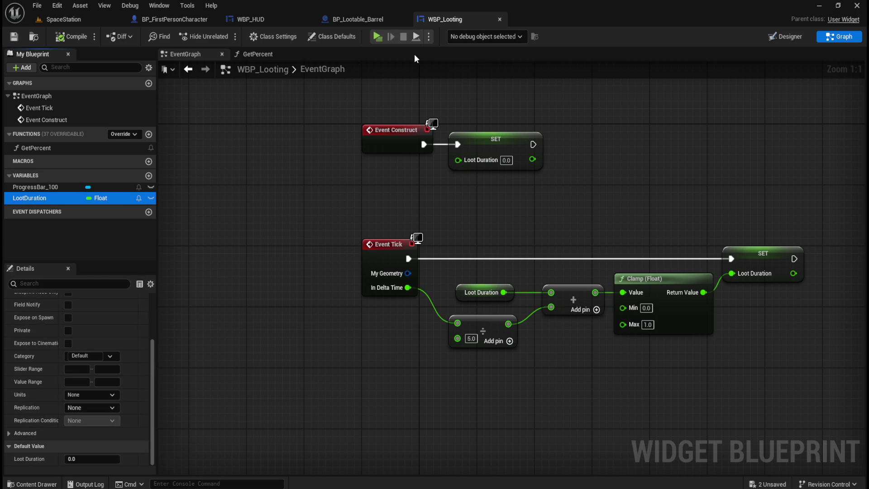
left_click(783, 36)
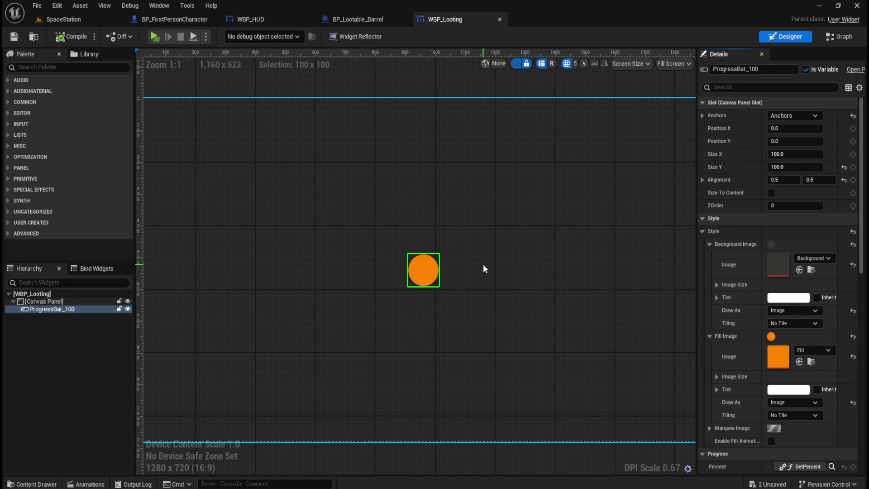
scroll(485, 277, "down", 3)
scroll(486, 277, "up", 1)
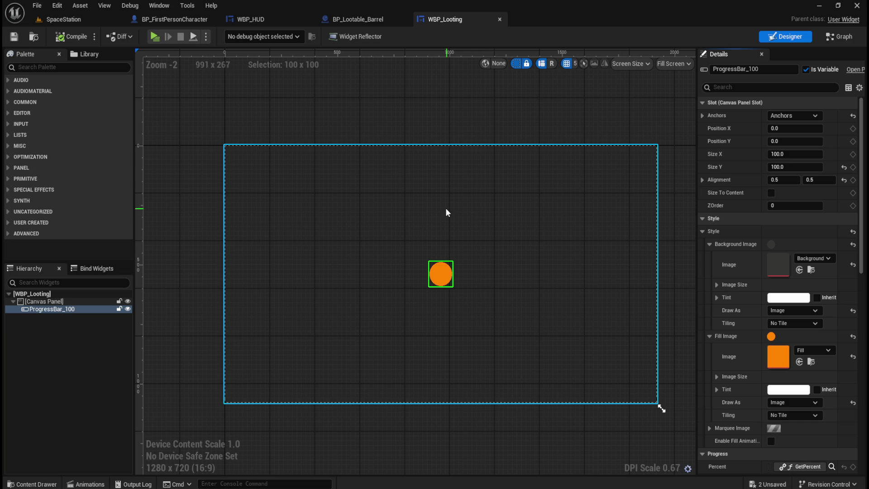
scroll(468, 245, "up", 2)
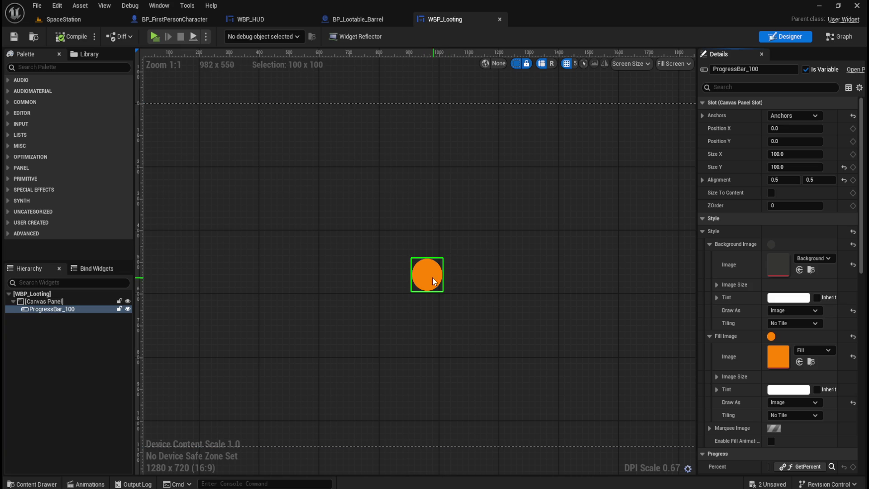
scroll(378, 232, "down", 2)
scroll(381, 235, "up", 1)
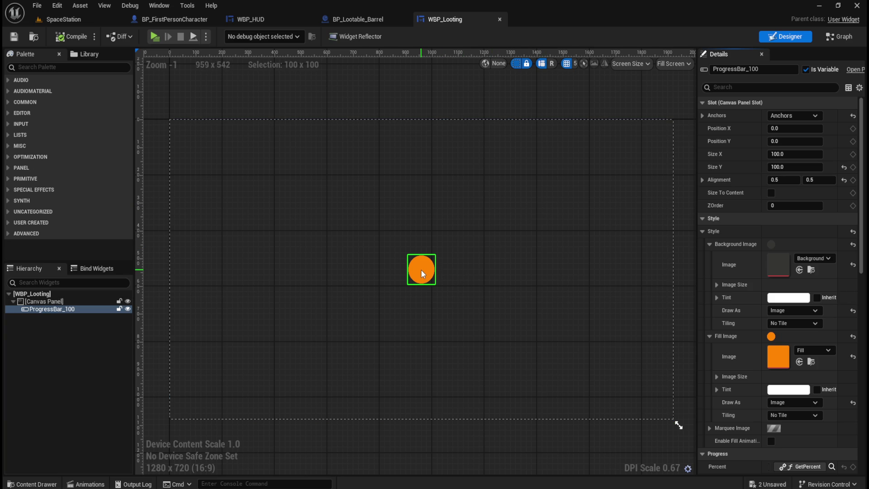
left_click(840, 36)
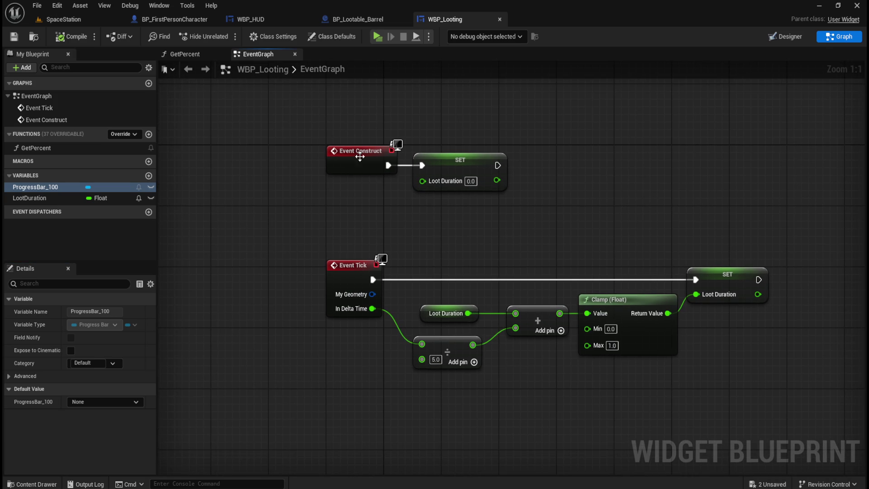
In the Designer, rename ProgressBar_100 to 'Looting Bar'
left_click(29, 198)
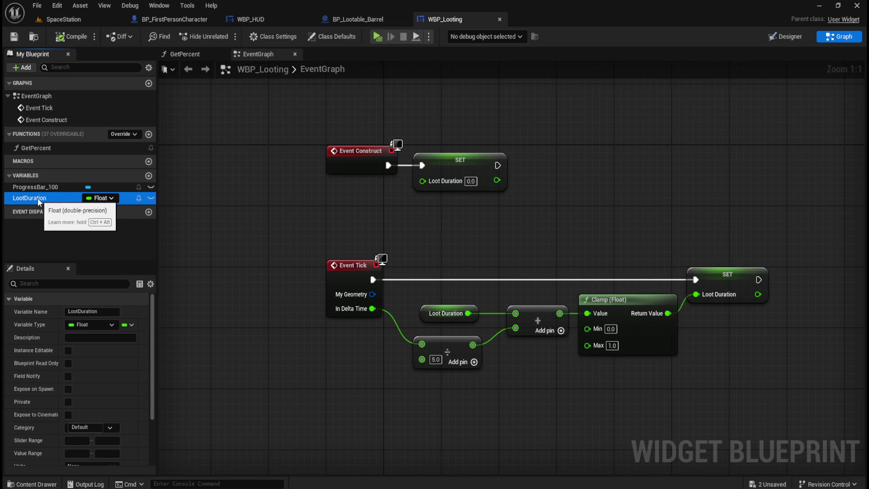
left_click(804, 41)
left_click(44, 309)
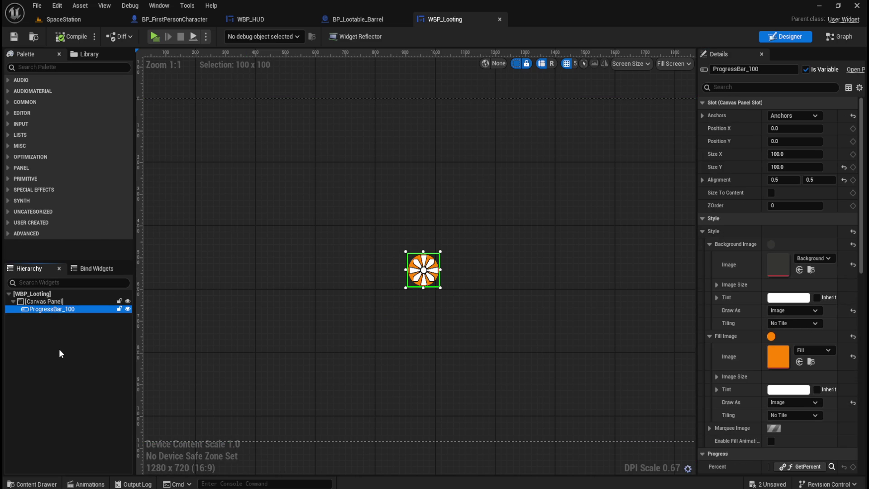
key("F2")
type("Loot")
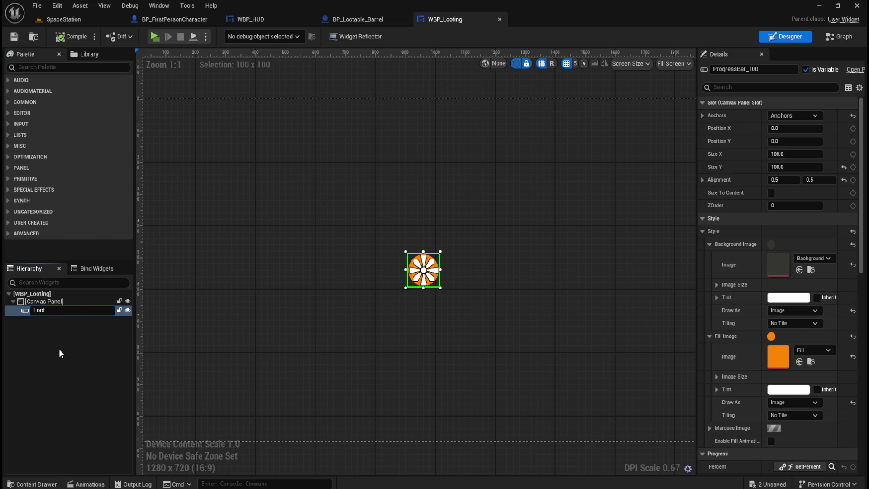
type("ing Bar")
key("Return")
Compare with WBP_HUD's Stamina Bar layout, then compile and save WBP_Looting and view its graph
left_click(251, 19)
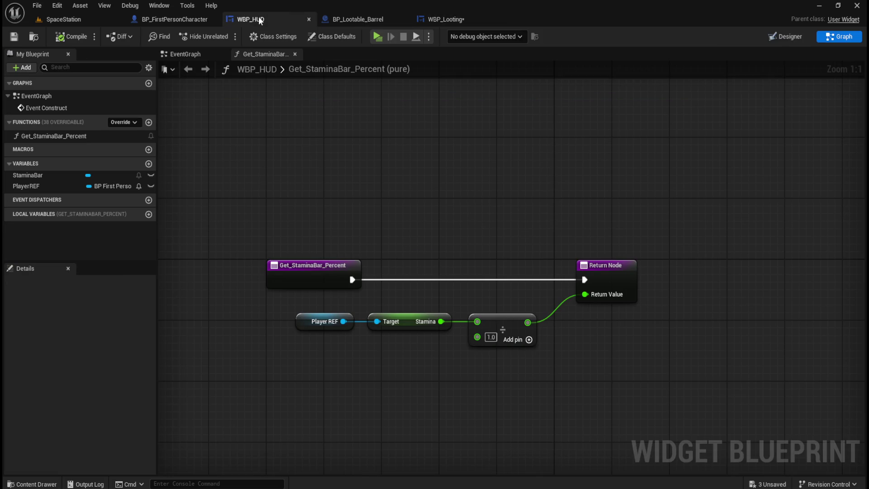
left_click(806, 38)
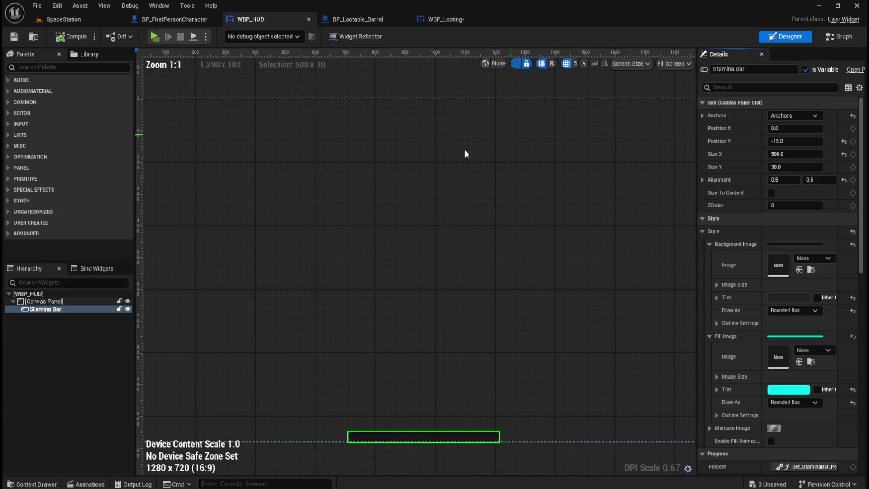
left_click(467, 23)
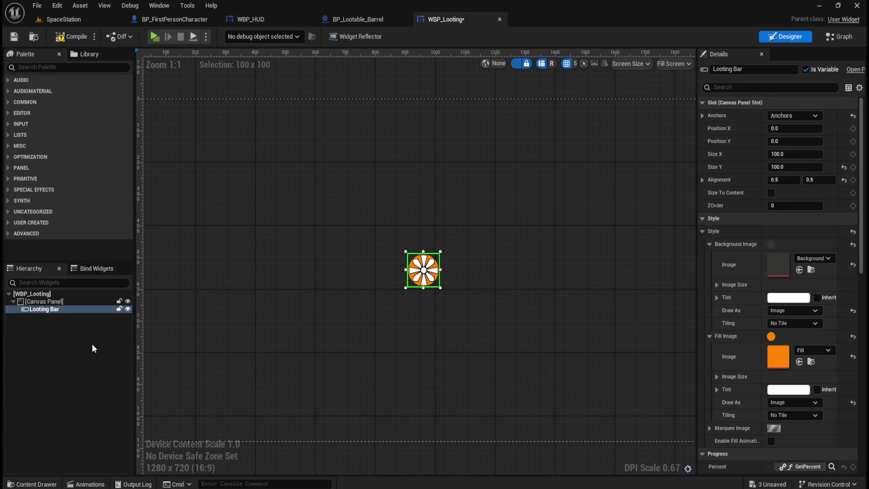
left_click(15, 38)
left_click(830, 40)
left_click(447, 222)
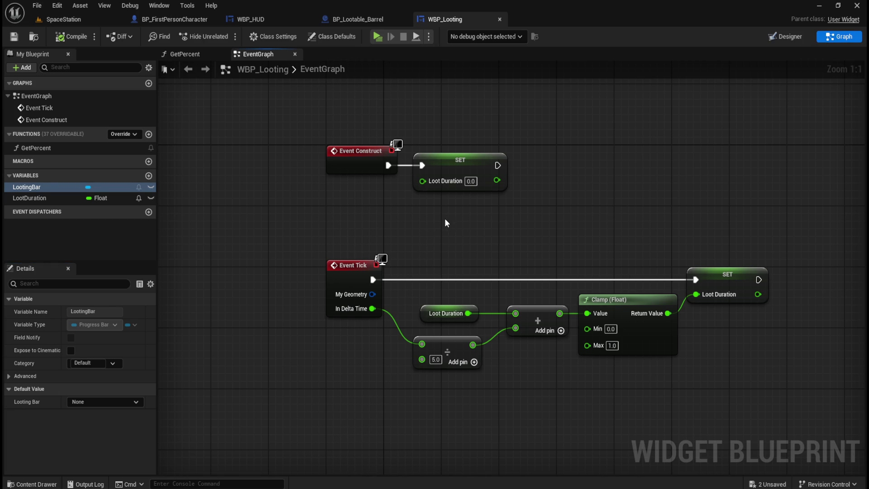
Inspect the LootDuration variable and try selecting the Event Construct and SET nodes
left_click(21, 198)
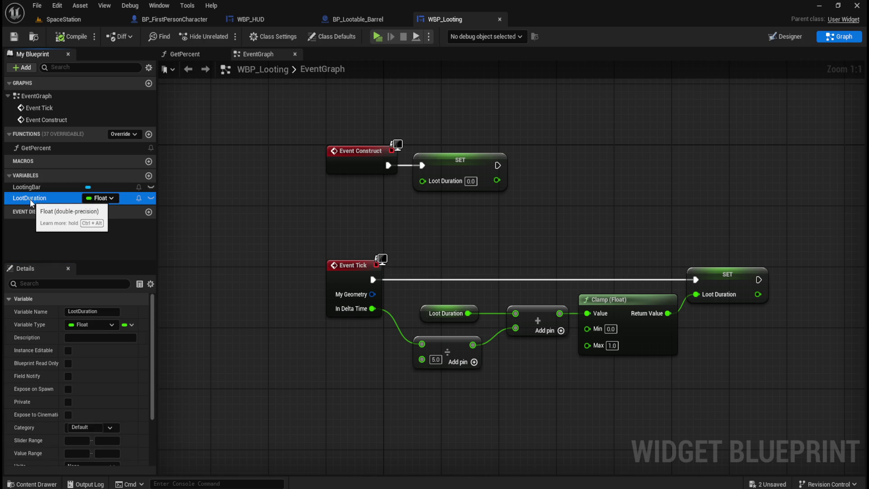
scroll(56, 427, "down", 3)
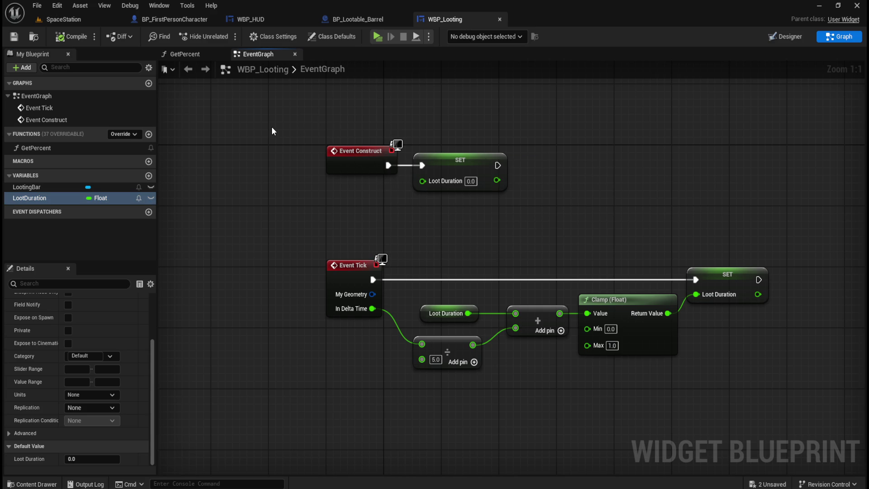
left_click_drag(302, 114, 545, 220)
left_click_drag(531, 144, 409, 208)
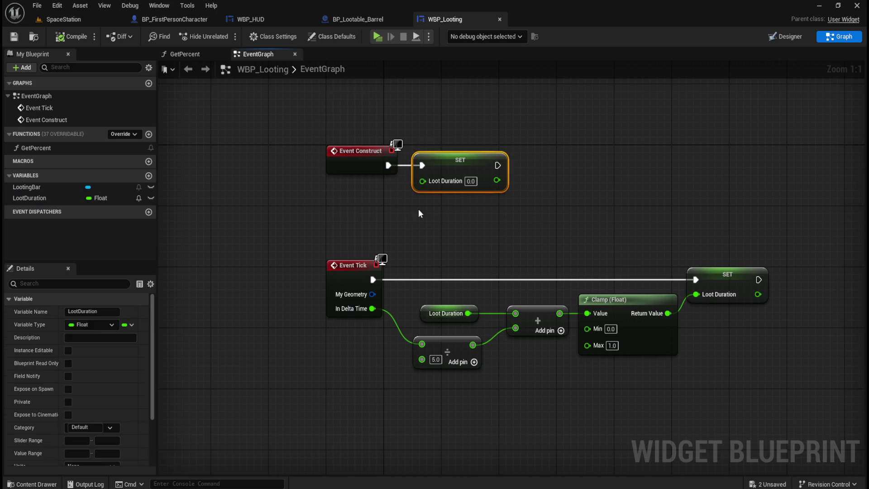
left_click(442, 214)
mouse_move(564, 122)
left_mouse_down()
mouse_move(269, 204)
mouse_move(310, 211)
left_mouse_up()
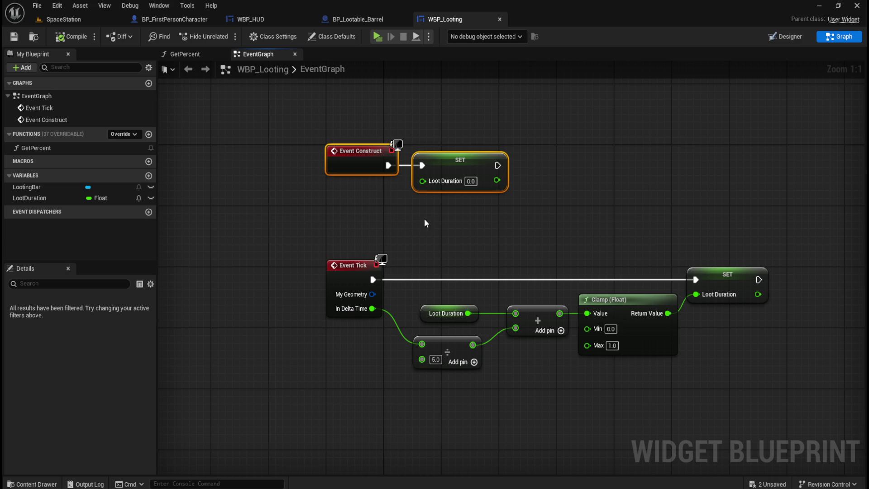
mouse_move(547, 128)
left_mouse_down()
mouse_move(516, 176)
mouse_move(406, 214)
left_mouse_up()
mouse_move(578, 115)
left_mouse_down()
mouse_move(399, 195)
mouse_move(300, 215)
left_mouse_up()
left_click(409, 220)
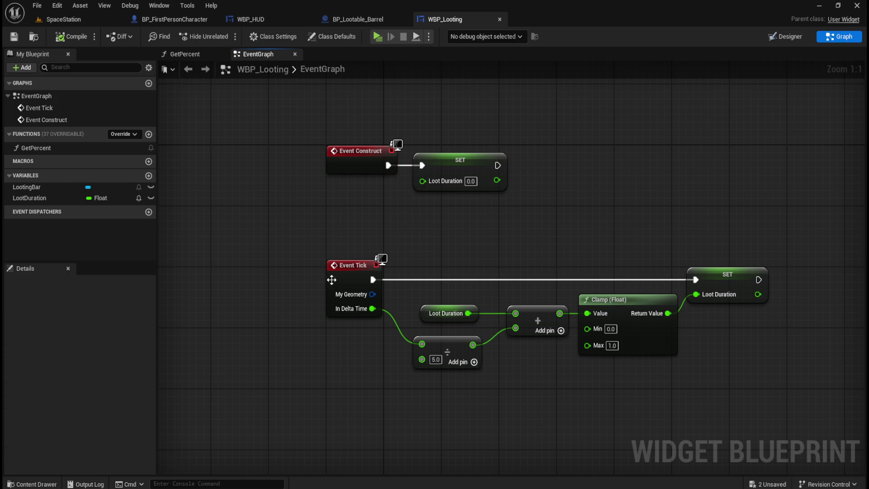
left_click_drag(467, 231, 404, 211)
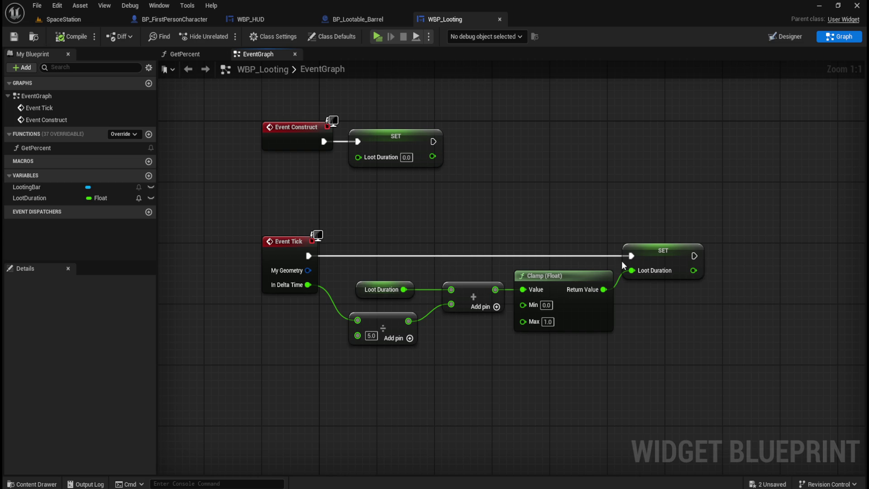
In the GetPercent function graph, shift the GetPercent node left and save the widget
left_click(189, 55)
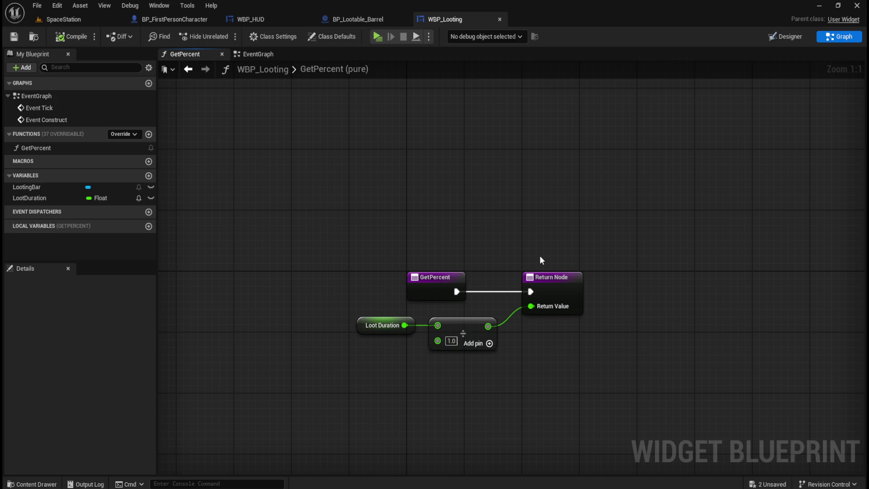
left_click_drag(441, 277, 327, 277)
left_click(459, 214)
left_click(14, 36)
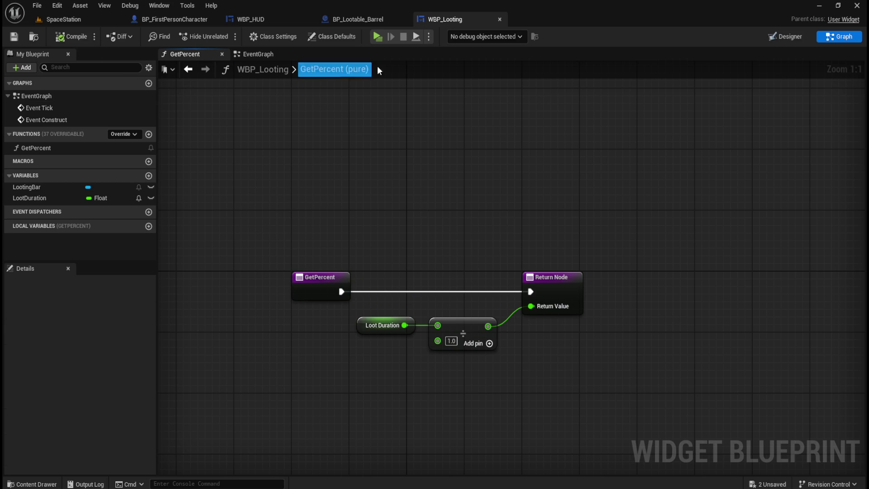
Close the WBP_Looting, WBP_HUD and BP_FirstPersonCharacter tabs, returning to BP_Lootable_Barrel with the UI assets shown
left_click(500, 20)
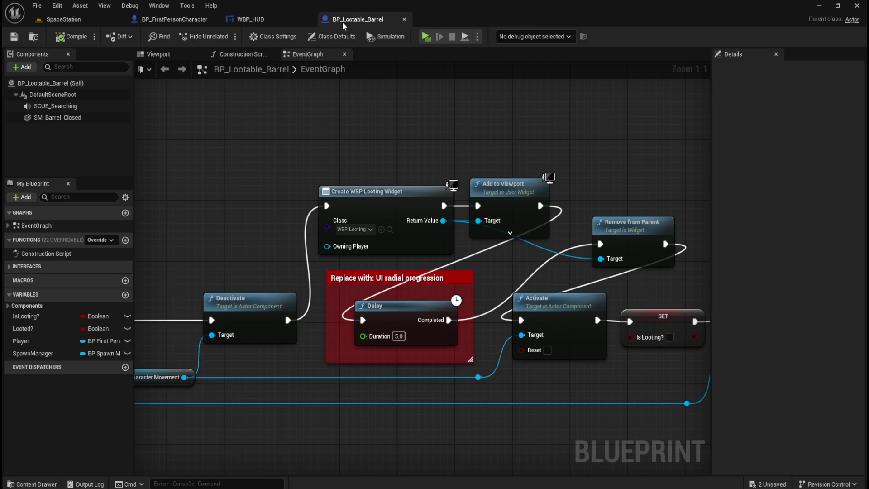
left_click(277, 19)
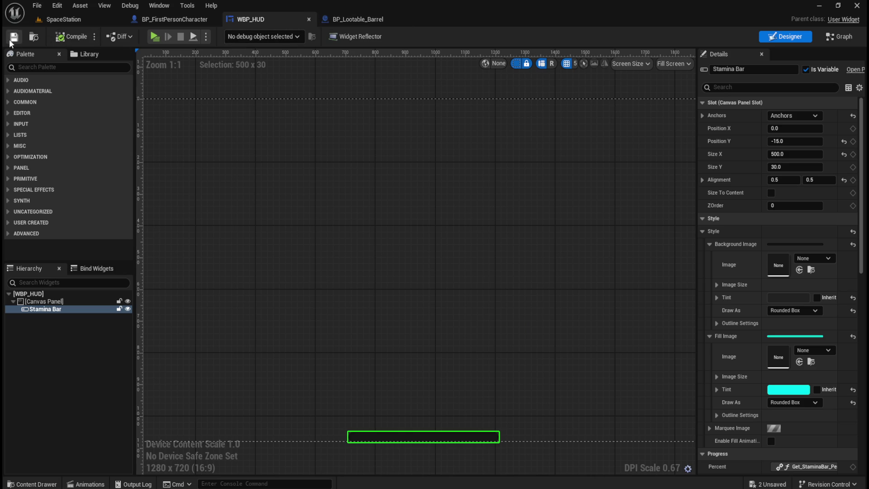
left_click(308, 19)
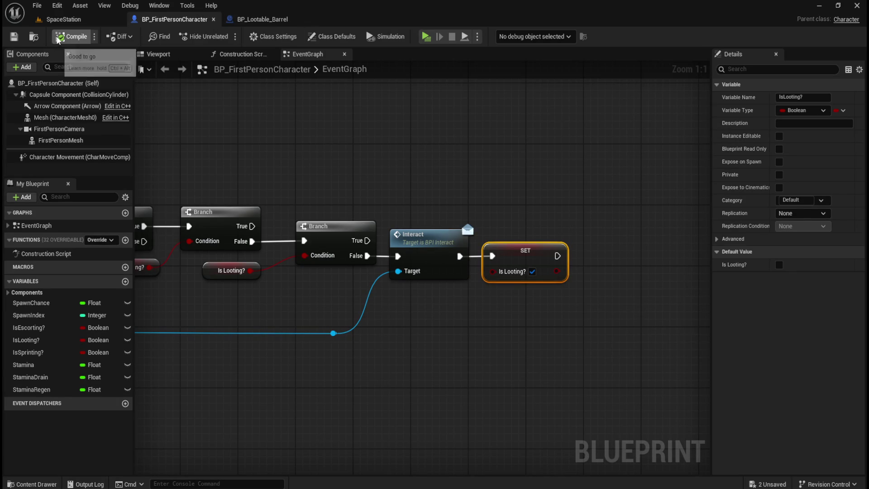
left_click(213, 19)
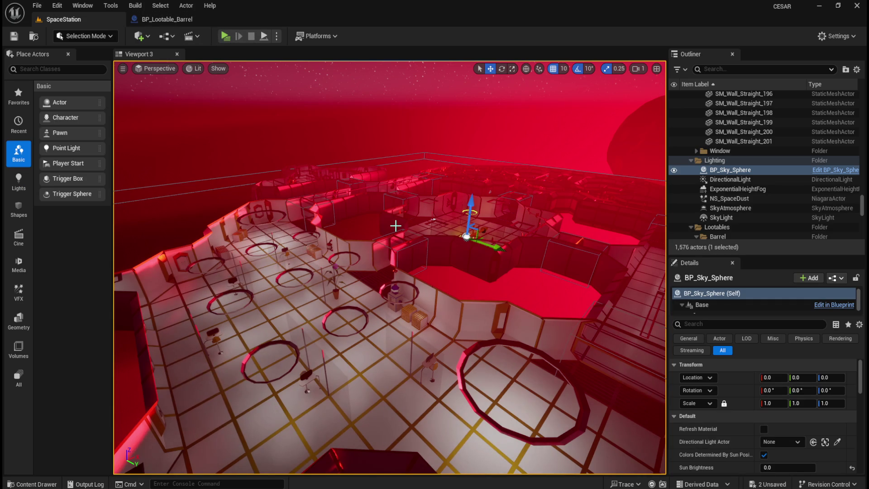
left_click(188, 25)
key("ctrl+space")
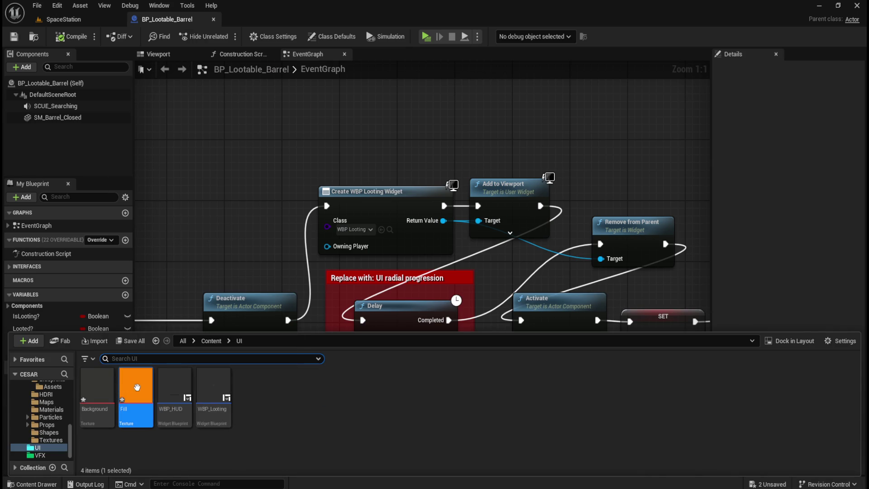
Select the barrel's main node chain, nudge it right, then undo the nudges to restore the layout
left_click(403, 221)
scroll(402, 221, "down", 6)
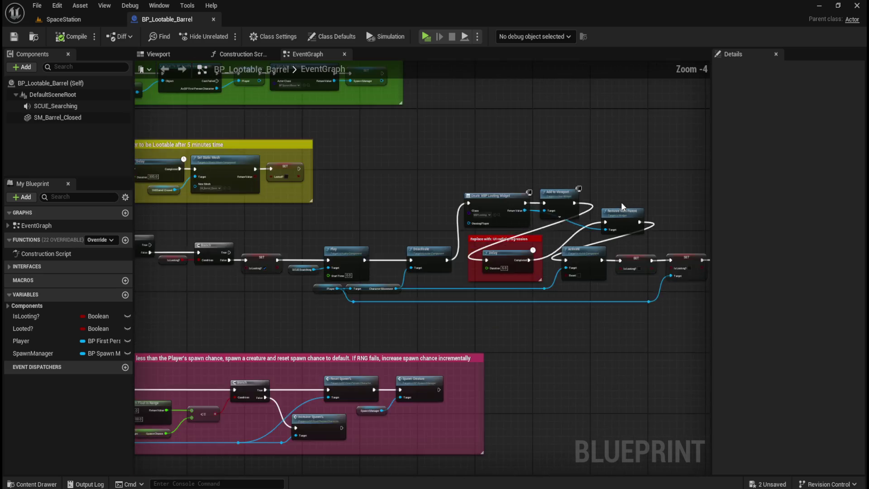
scroll(643, 190, "up", 3)
mouse_move(651, 186)
left_mouse_down()
mouse_move(582, 162)
mouse_move(516, 155)
mouse_move(545, 140)
mouse_move(560, 169)
left_mouse_up()
mouse_move(399, 144)
left_mouse_down()
mouse_move(468, 136)
mouse_move(140, 115)
mouse_move(293, 118)
mouse_move(404, 142)
left_mouse_up()
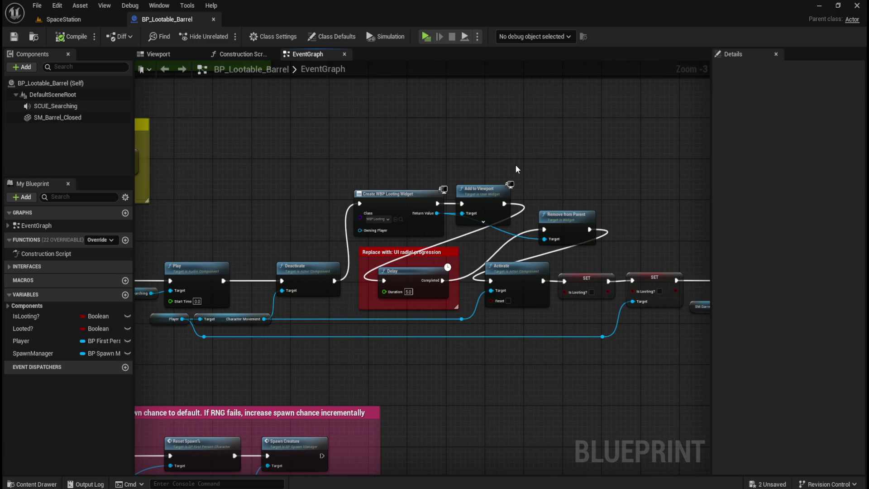
scroll(354, 132, "down", 3)
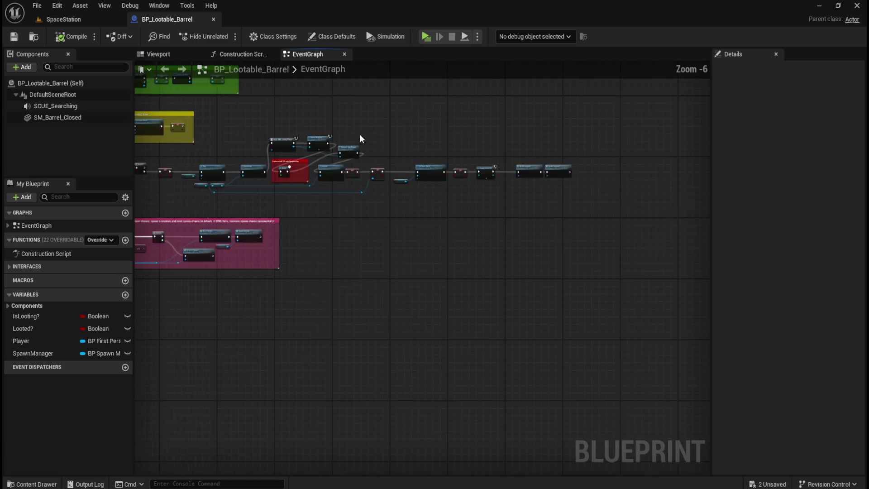
scroll(419, 117, "up", 1)
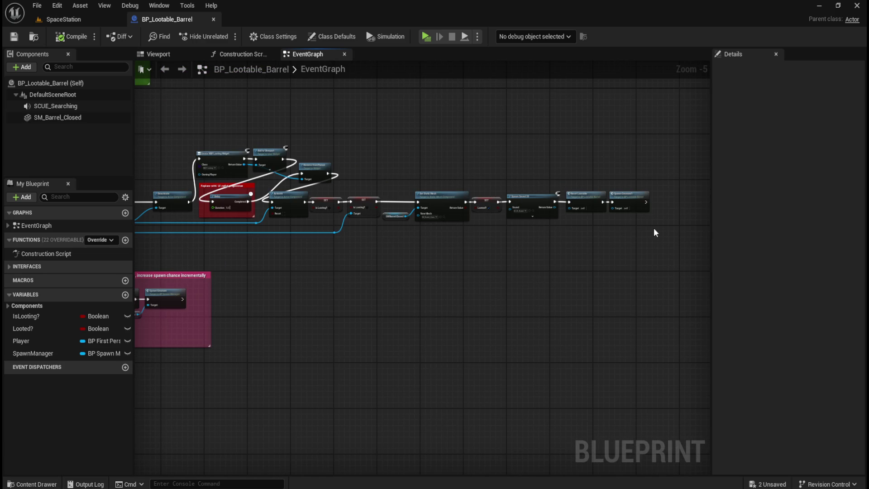
mouse_move(646, 230)
left_mouse_down()
mouse_move(330, 233)
mouse_move(261, 198)
mouse_move(204, 188)
left_mouse_up()
key("Right")
key("Right")
key("Right")
key("Right")
key("Right")
key("Right")
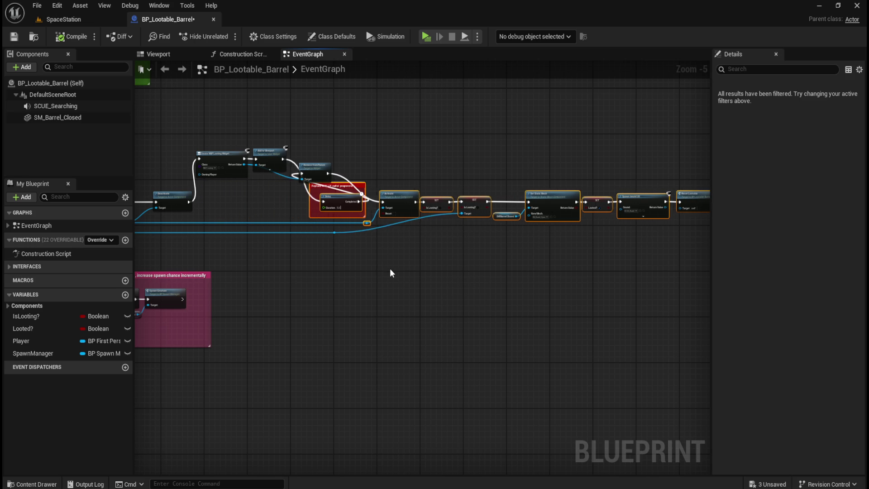
key("ctrl+z")
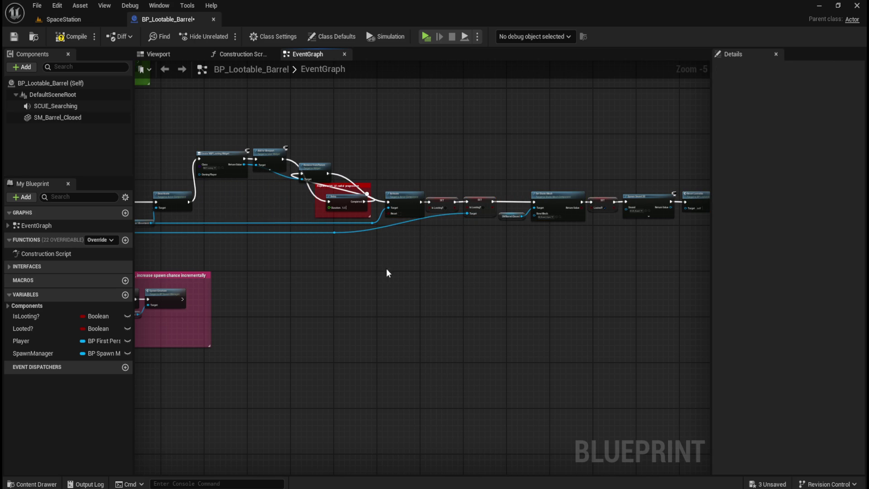
key("ctrl+z")
key("ctrl+z")
key("ctrl+z")
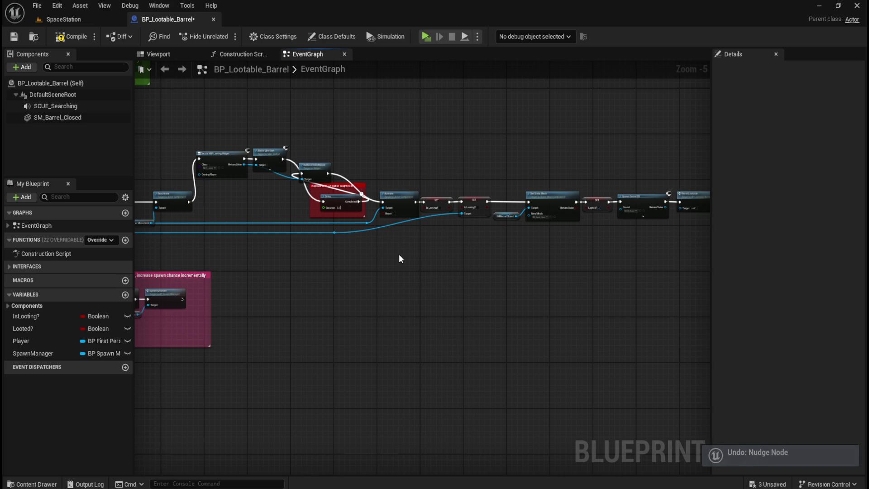
key("ctrl+z")
key("ctrl+z")
key("ctrl+z")
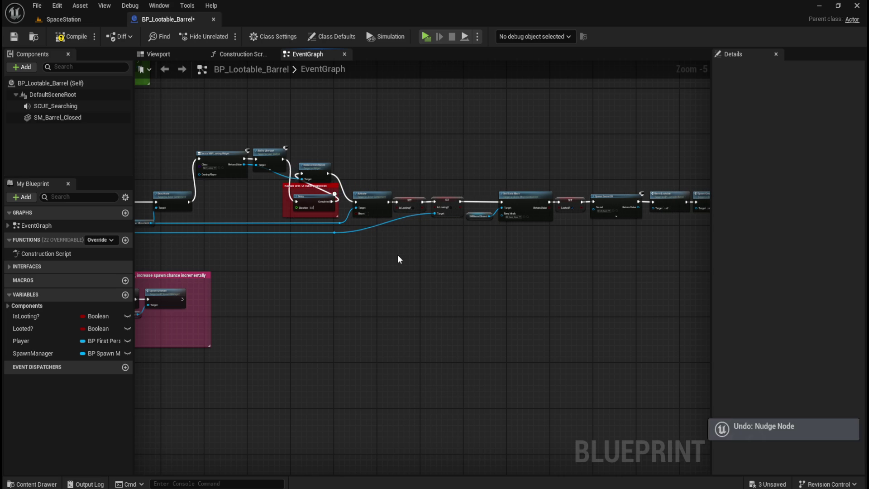
key("ctrl+z")
key("ctrl+z")
key("ctrl+z")
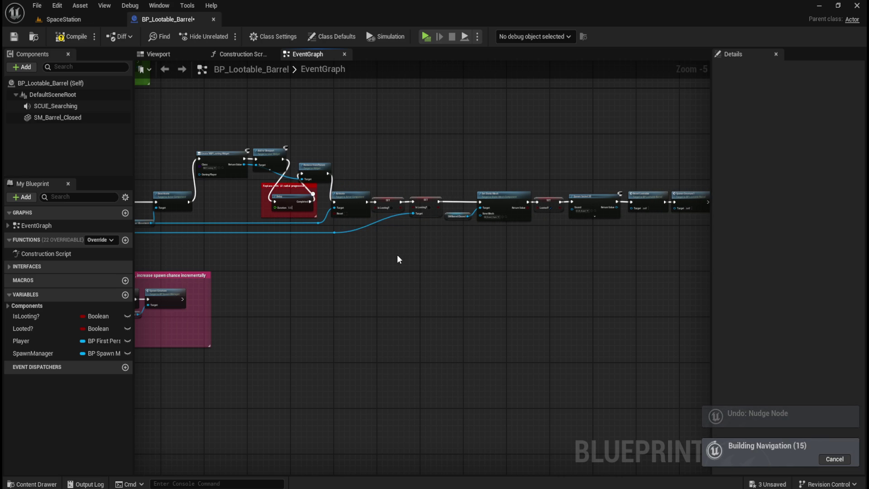
key("ctrl+z")
key("ctrl+z")
key("ctrl+z")
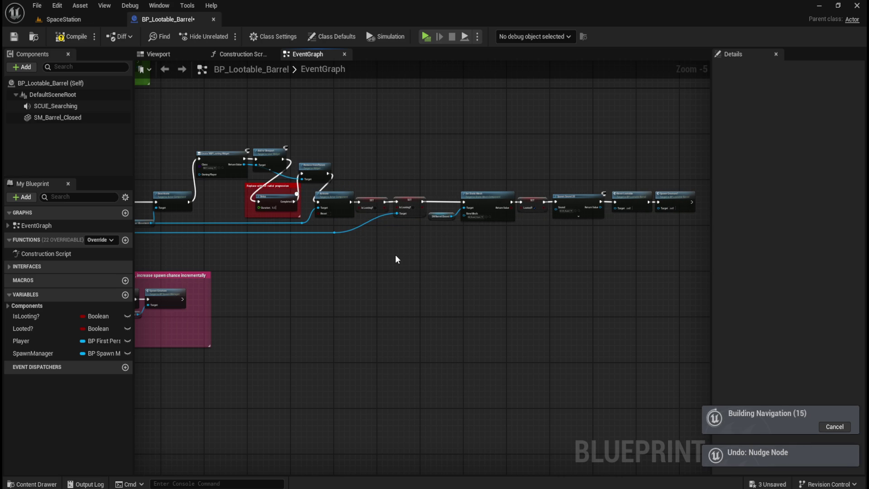
key("ctrl+z")
key("ctrl+z")
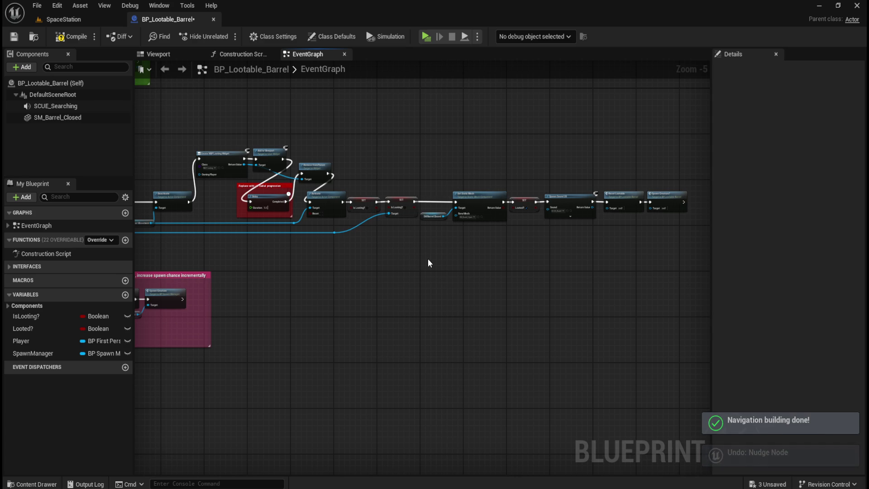
key("ctrl+z")
key("ctrl+z")
key("ctrl+z")
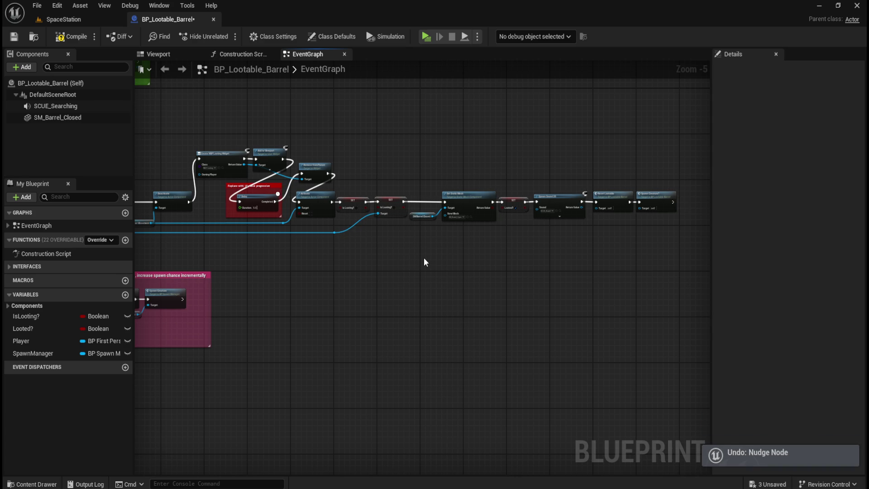
key("ctrl+z")
key("ctrl+z")
key("ctrl+z")
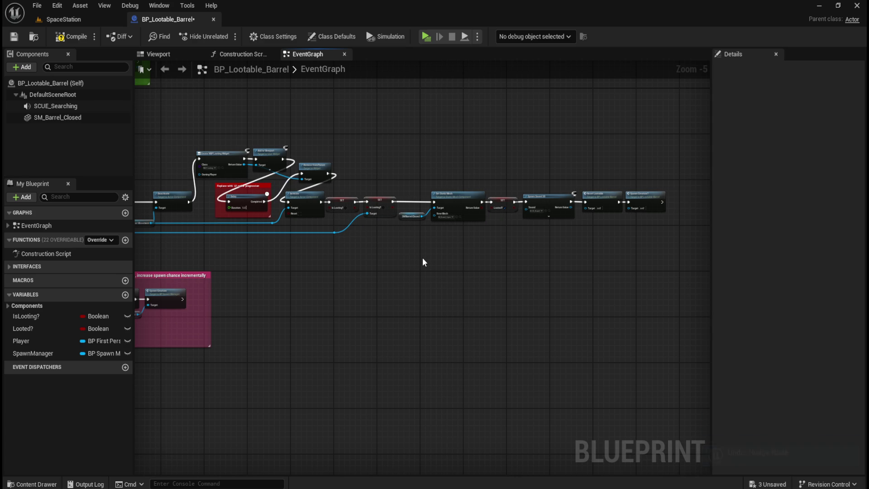
key("ctrl+z")
key("ctrl+z")
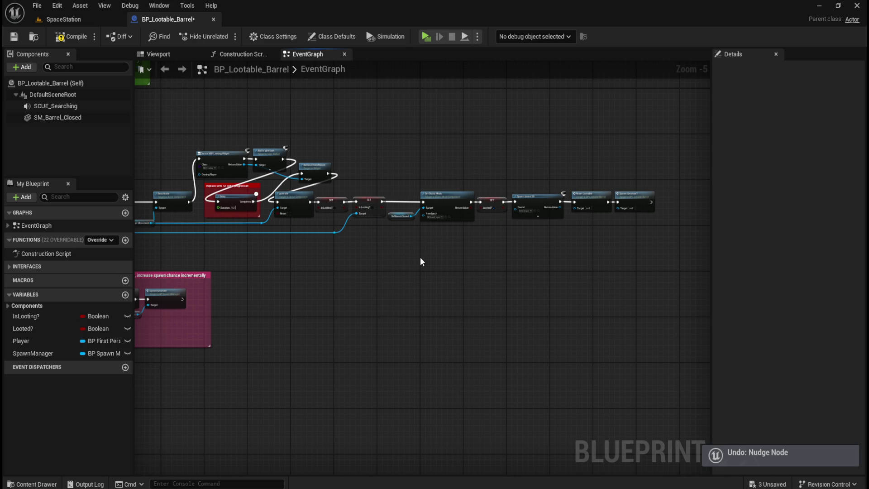
key("ctrl+z")
key("ctrl+z")
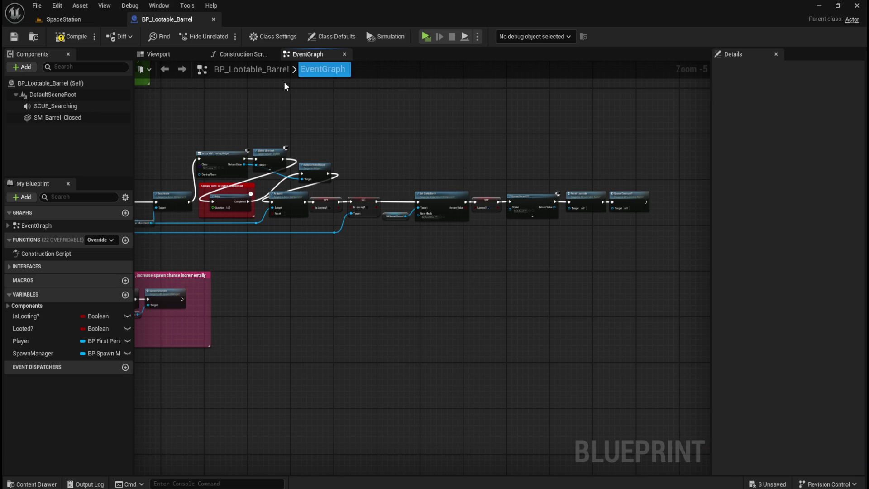
left_click(57, 5)
left_click(96, 48)
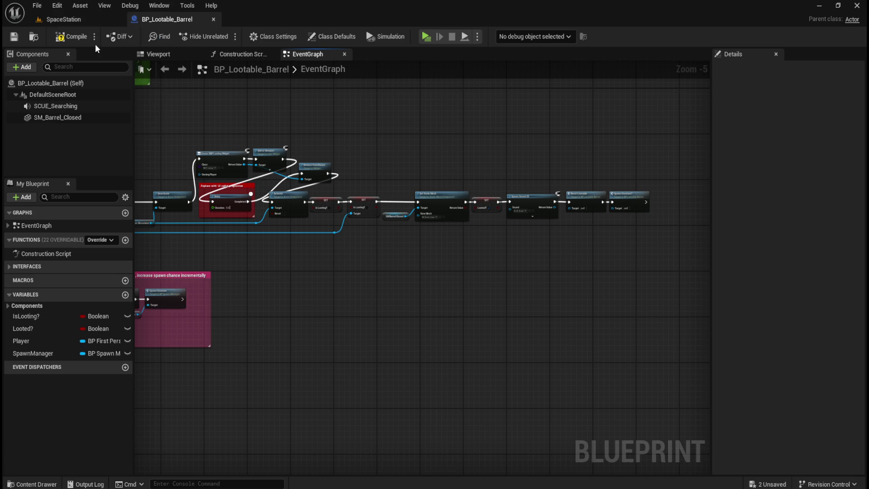
Lower the widget nodes, move the Delay comment beside Add to Viewport, and place Remove from Parent after Delay
mouse_move(662, 238)
left_mouse_down()
mouse_move(485, 229)
mouse_move(229, 199)
mouse_move(202, 187)
mouse_move(375, 189)
left_mouse_up()
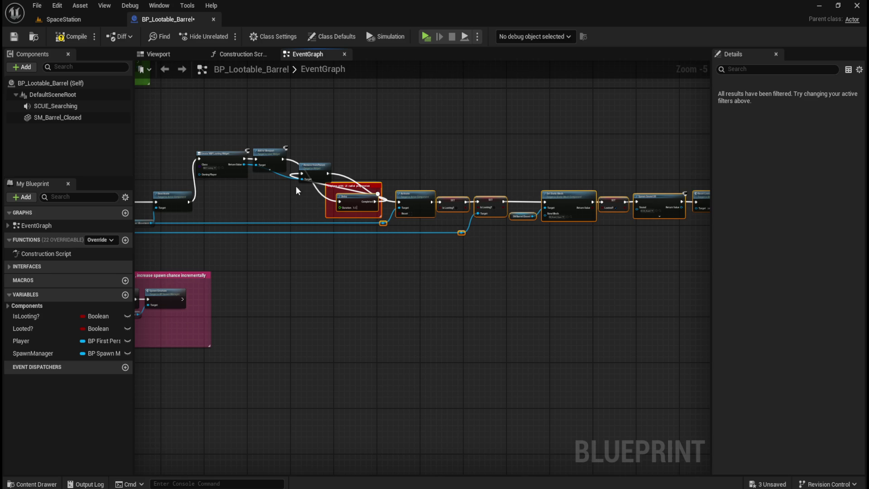
scroll(344, 190, "up", 3)
mouse_move(404, 150)
left_mouse_down()
mouse_move(409, 200)
mouse_move(399, 236)
left_mouse_up()
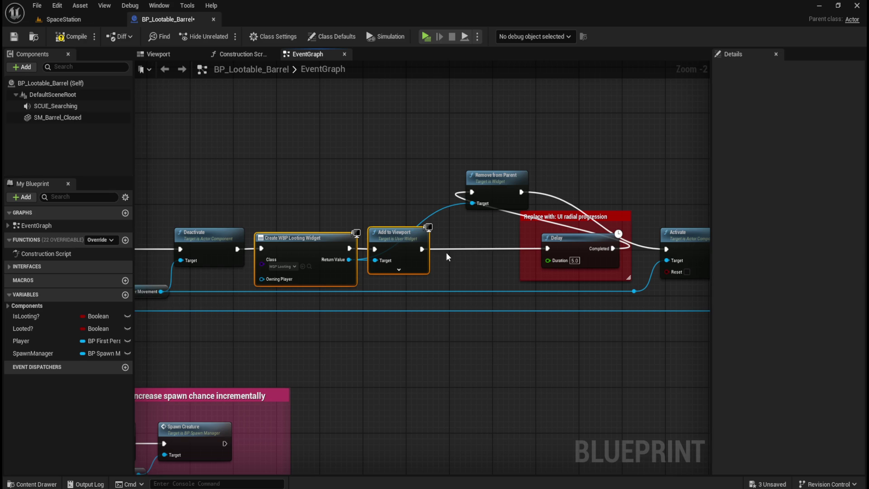
left_click_drag(477, 265, 344, 237)
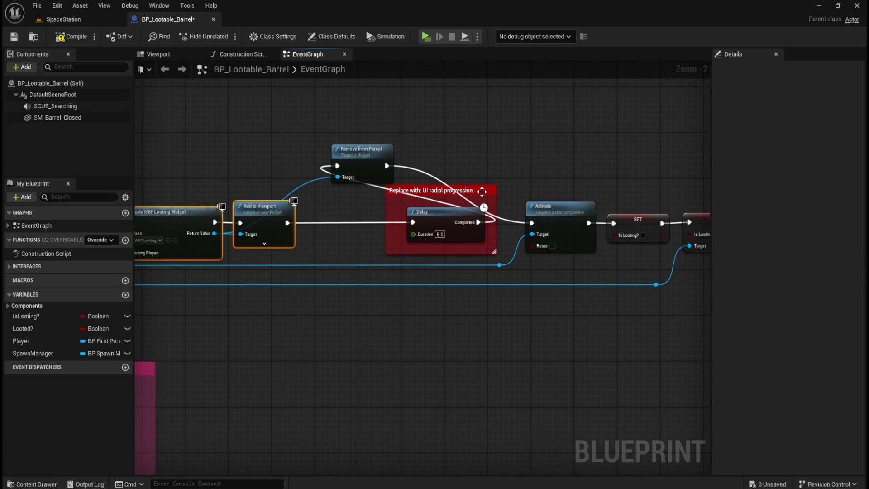
left_click_drag(481, 191, 401, 191)
mouse_move(379, 153)
left_mouse_down()
mouse_move(429, 168)
mouse_move(475, 210)
left_mouse_up()
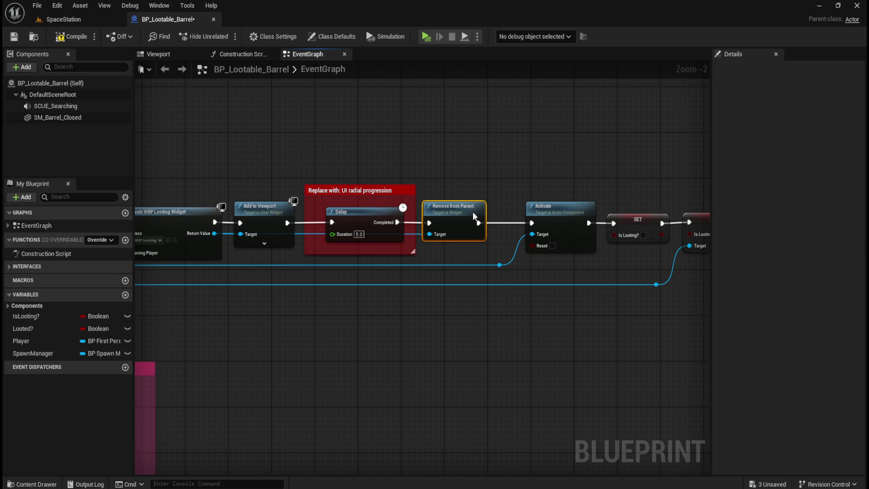
left_click(484, 153)
scroll(362, 151, "down", 5)
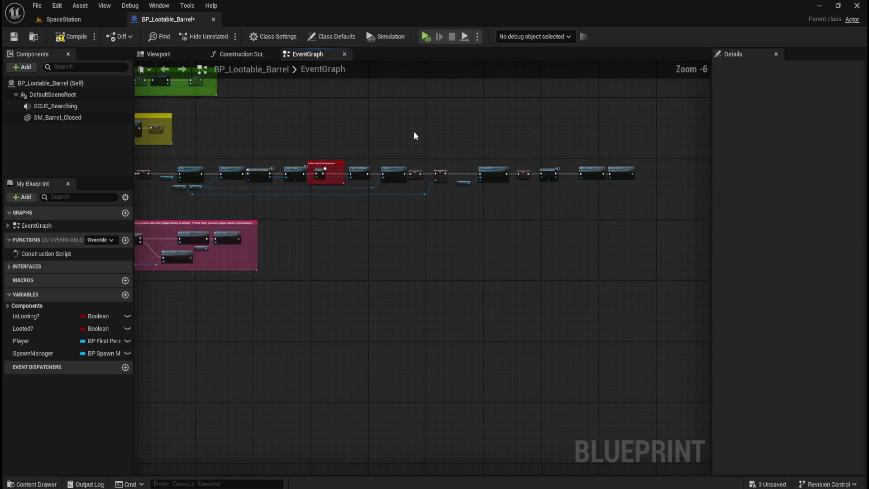
scroll(411, 134, "up", 3)
left_click_drag(414, 129, 262, 132)
scroll(621, 155, "up", 1)
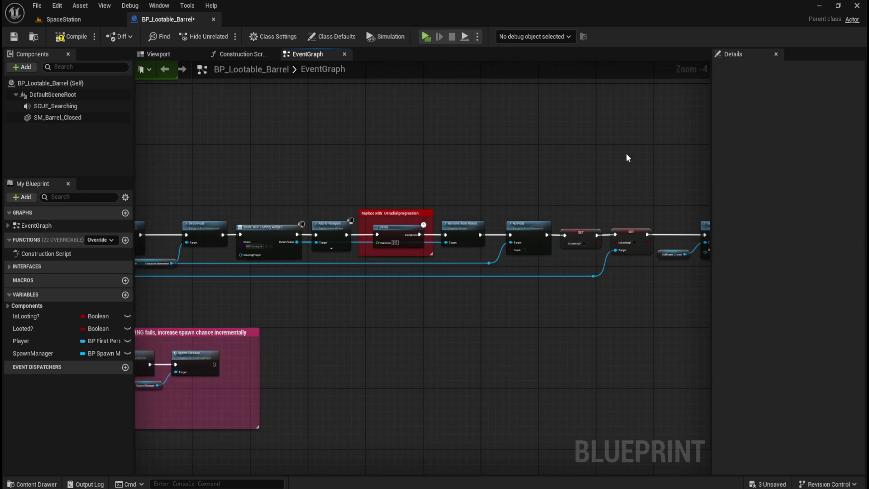
left_click_drag(620, 155, 582, 161)
scroll(506, 172, "up", 1)
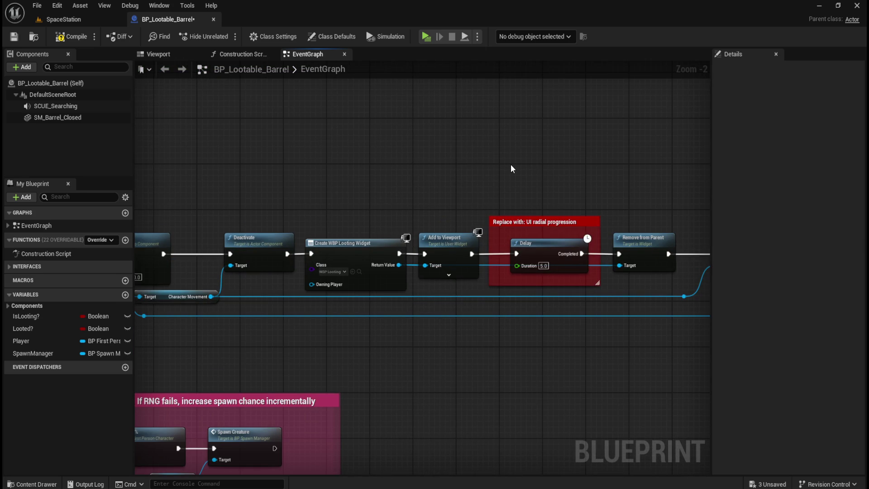
Delete the red 'Replace with: UI radial progression' comment, then run and exit a Play preview
left_click(584, 223)
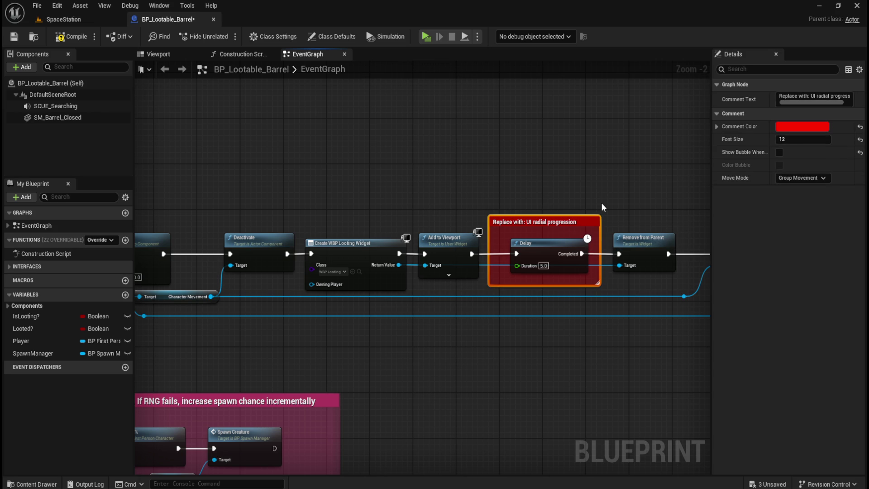
key("Delete")
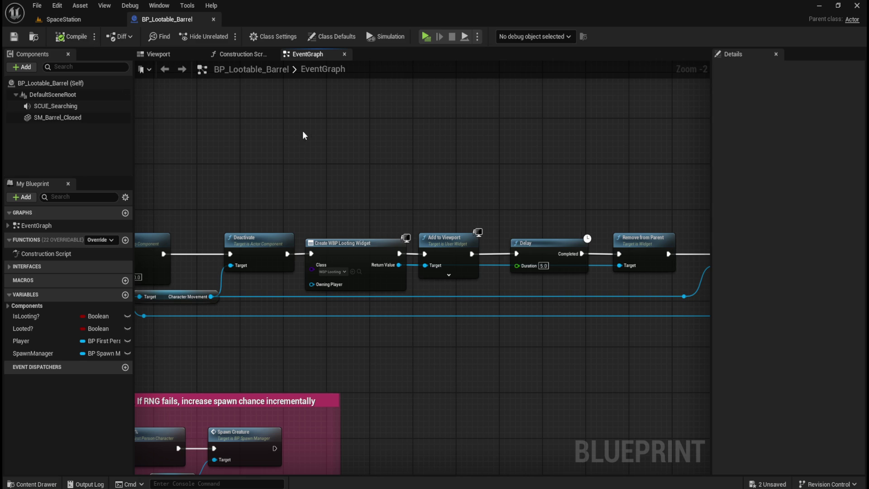
left_click(425, 36)
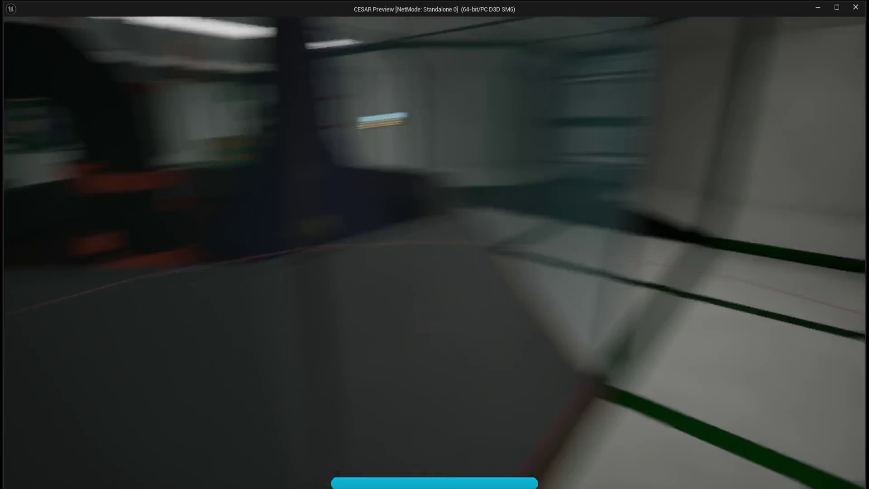
key("Escape")
scroll(496, 211, "down", 2)
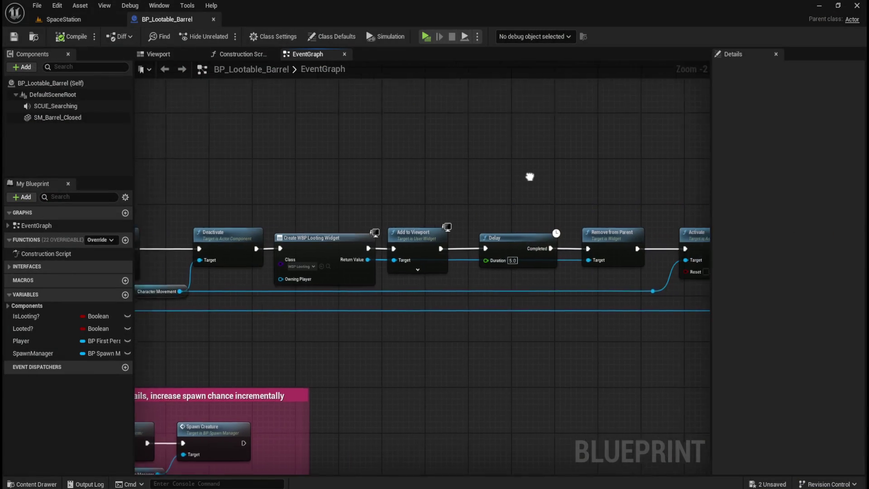
Open BP_Lootable_Crate from the Content > Blueprints folder
scroll(375, 195, "up", 2)
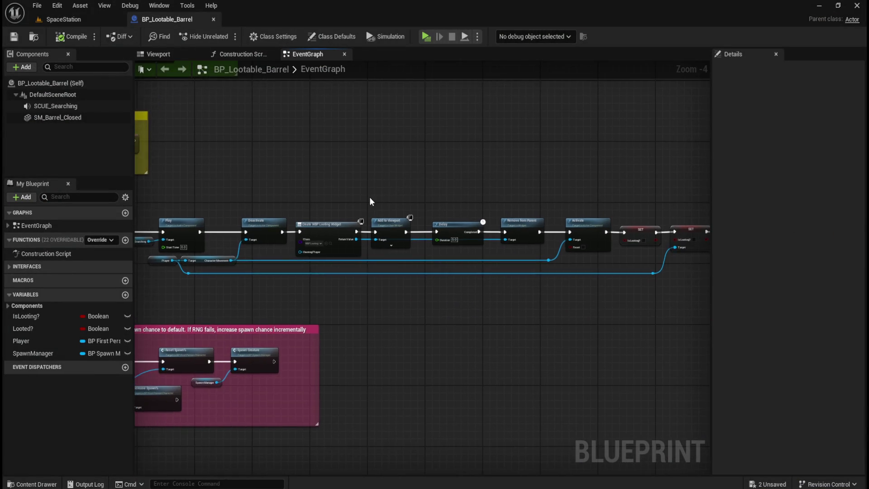
mouse_move(493, 178)
left_mouse_down()
mouse_move(402, 179)
mouse_move(409, 176)
mouse_move(385, 169)
mouse_move(506, 161)
mouse_move(464, 166)
left_mouse_up()
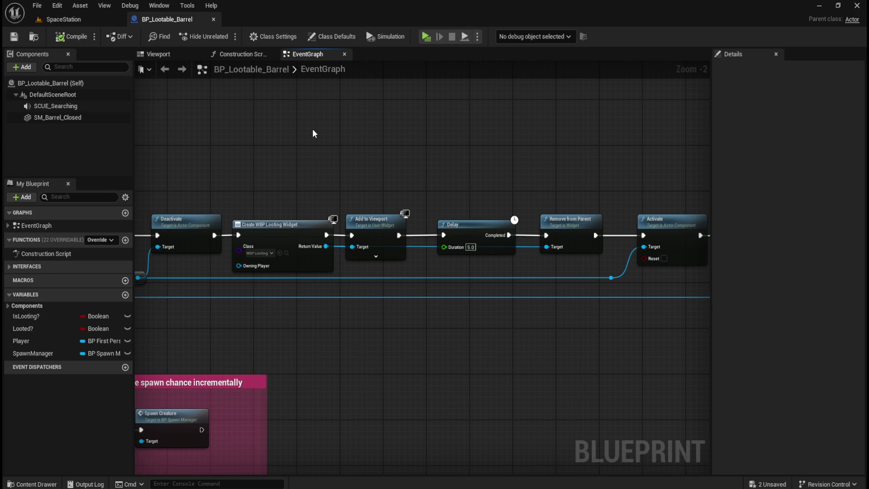
key("ctrl+space")
left_click(211, 340)
double_click(213, 386)
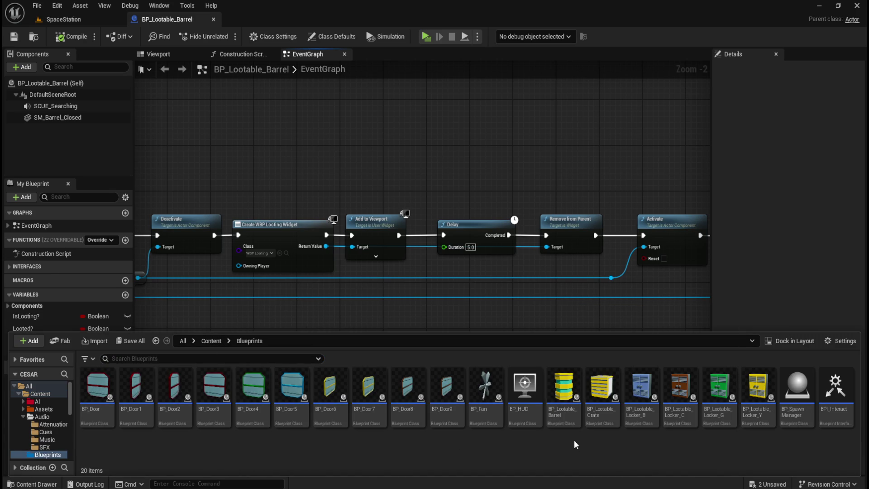
double_click(604, 405)
Open the BP_Lootable_Locker_B, C, G and Y blueprints
key("ctrl+space")
left_click(645, 403)
double_click(645, 404)
key("ctrl+space")
left_click(681, 403)
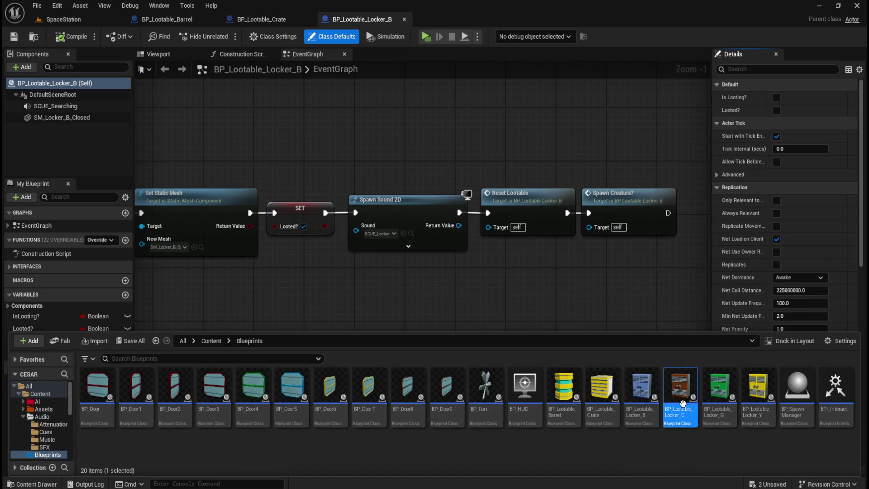
double_click(681, 403)
key("ctrl+space")
left_click(721, 405)
double_click(721, 405)
key("ctrl+space")
double_click(759, 398)
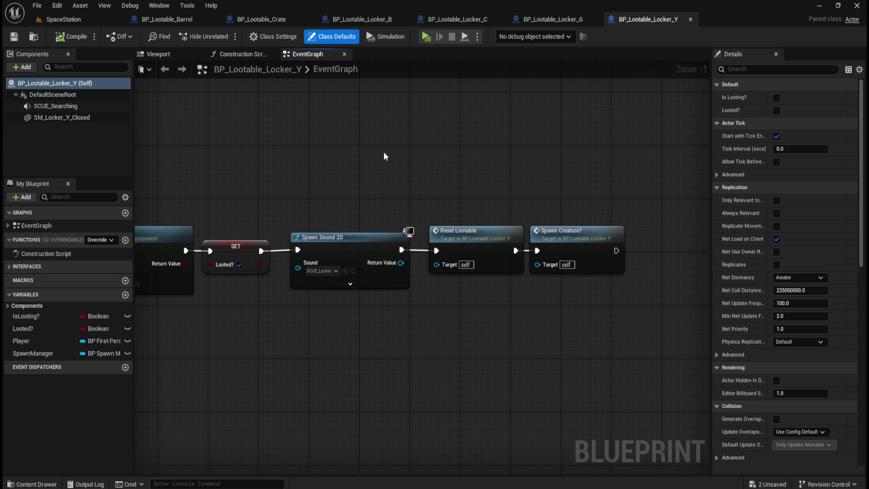
Look over the Locker_Y and barrel graphs, ending on BP_Lootable_Crate's event graph
left_click_drag(378, 151, 585, 167)
scroll(392, 146, "down", 3)
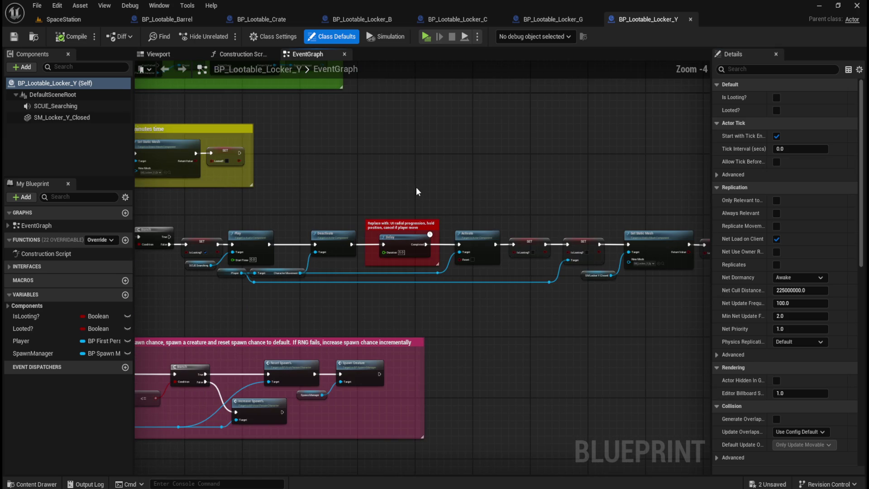
left_click(210, 22)
mouse_move(361, 139)
left_mouse_down()
mouse_move(430, 165)
mouse_move(498, 165)
left_mouse_up()
left_click(281, 20)
scroll(421, 148, "down", 3)
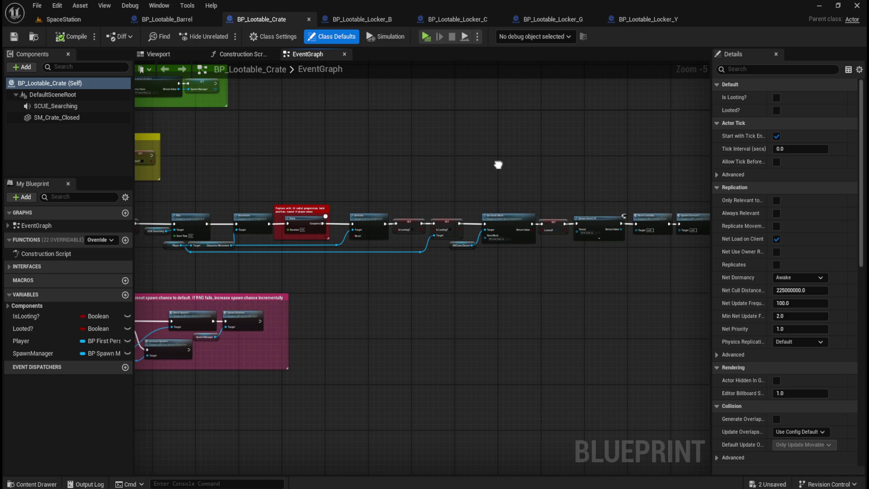
Make room after Deactivate in the crate graph by shifting the downstream nodes right
scroll(275, 167, "up", 2)
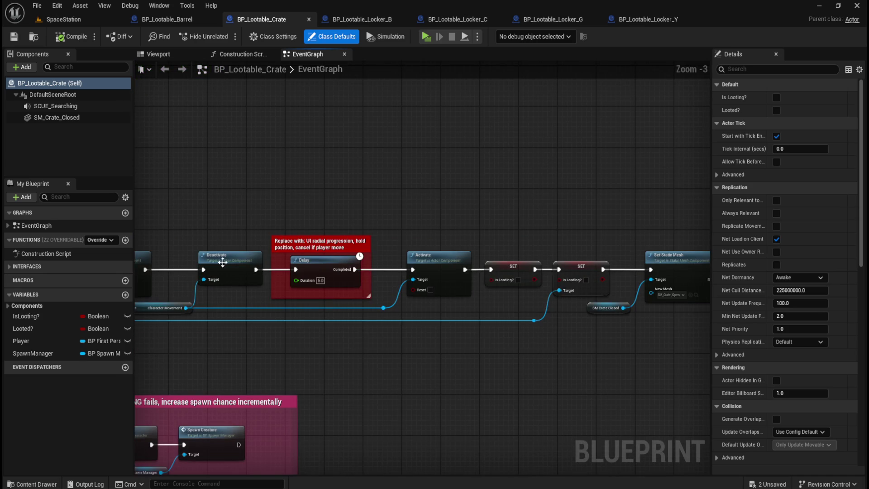
left_click(181, 18)
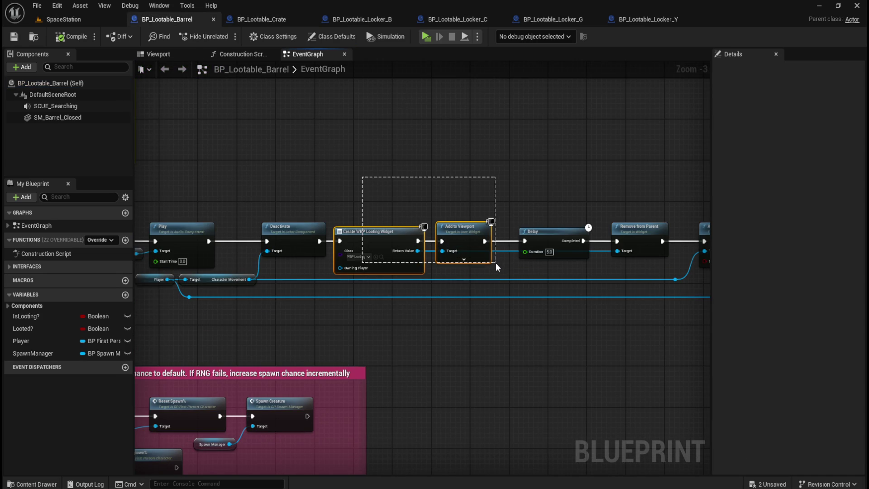
left_click_drag(495, 268, 495, 268)
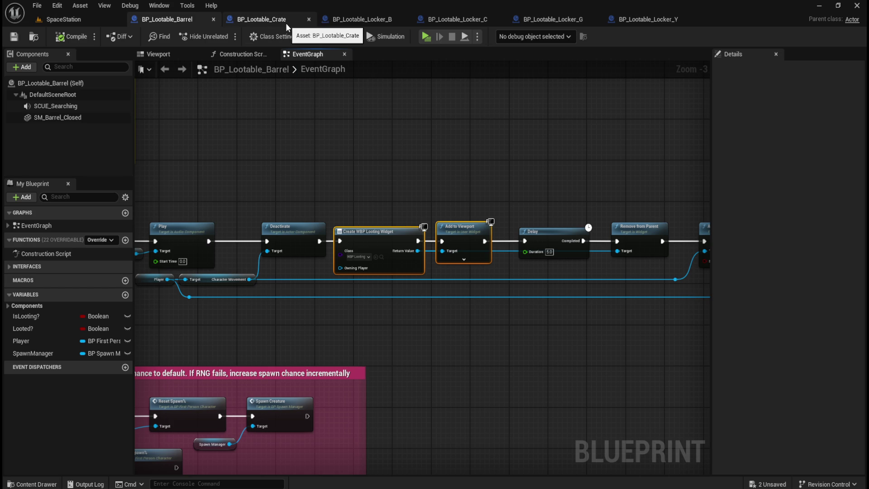
left_click_drag(585, 185, 427, 173)
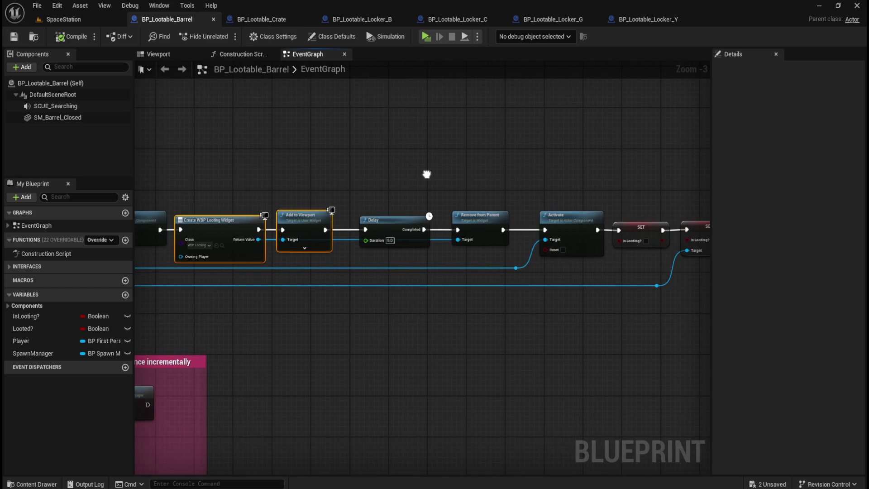
left_click(274, 20)
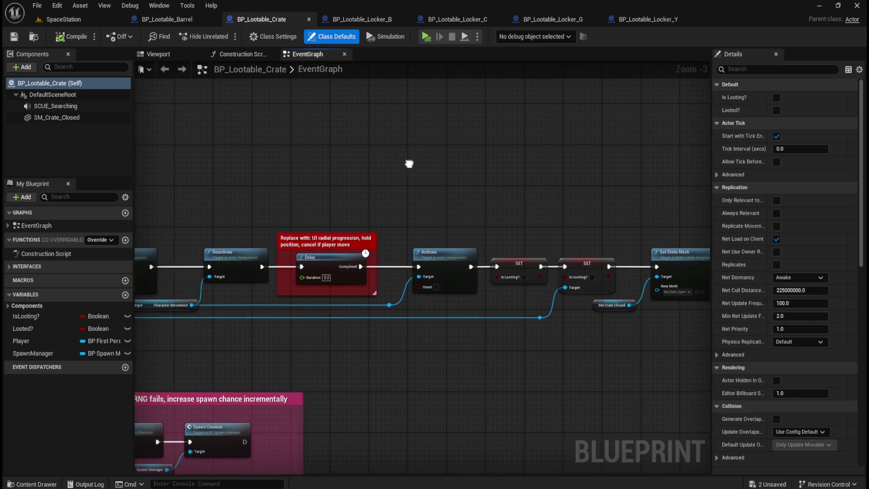
scroll(345, 120, "down", 2)
left_click_drag(363, 132, 342, 136)
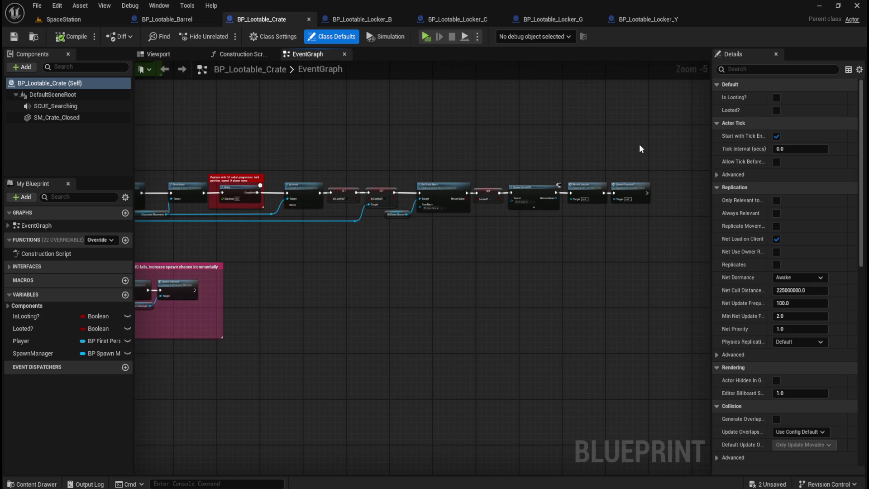
left_click_drag(646, 168, 210, 230)
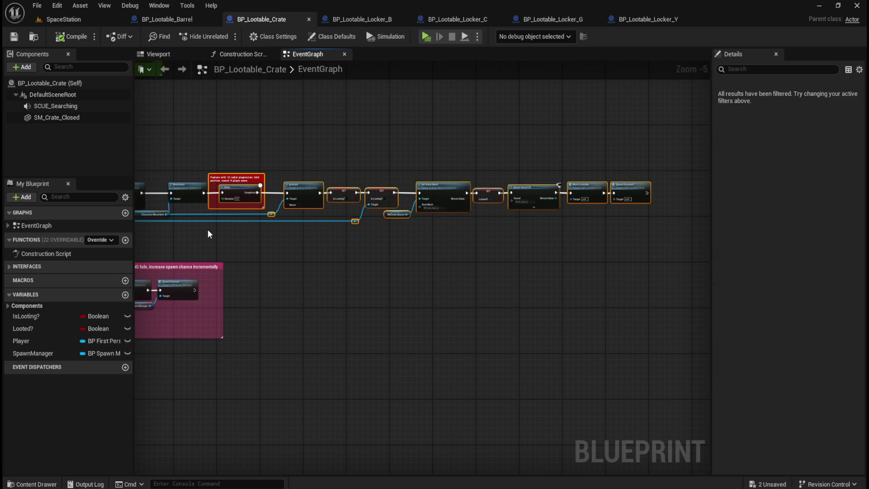
key("Right")
key("Right")
key("Right")
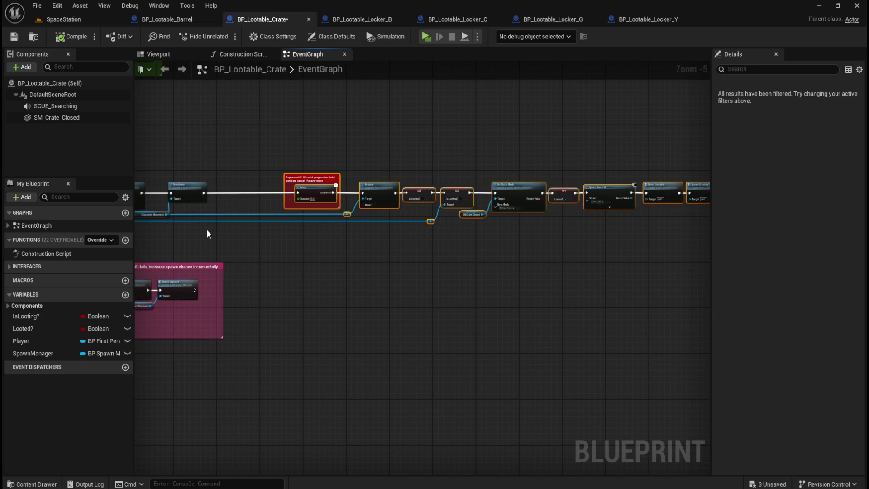
key("Right")
key("Right")
key("Right")
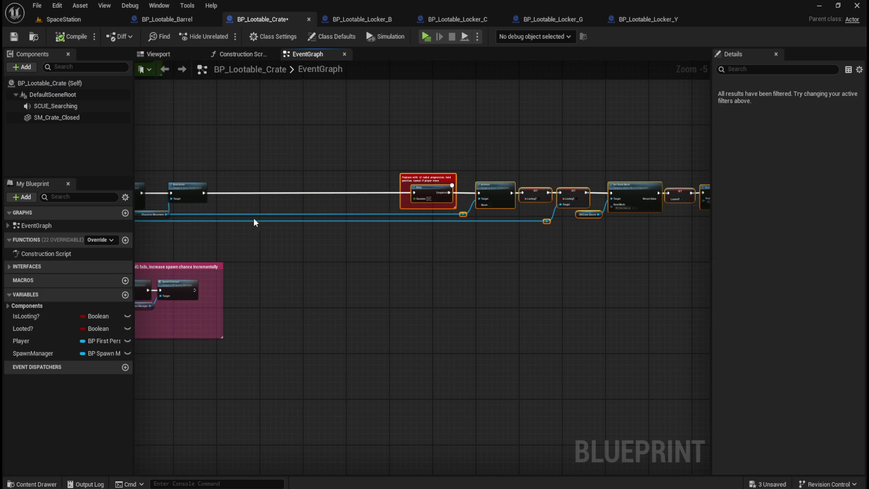
Copy Create WBP Looting Widget, Add to Viewport and Remove from Parent from the barrel, pasting them after the crate's Deactivate
scroll(194, 156, "up", 3)
left_click(167, 19)
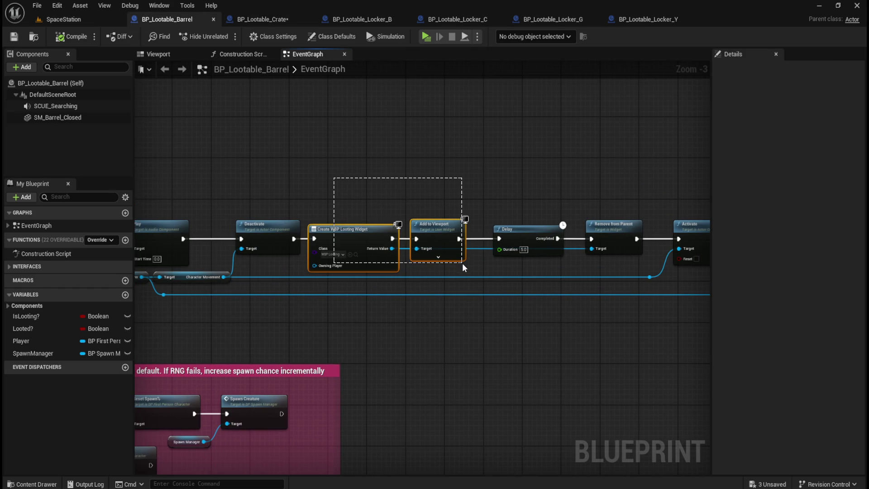
left_click_drag(462, 267, 475, 271)
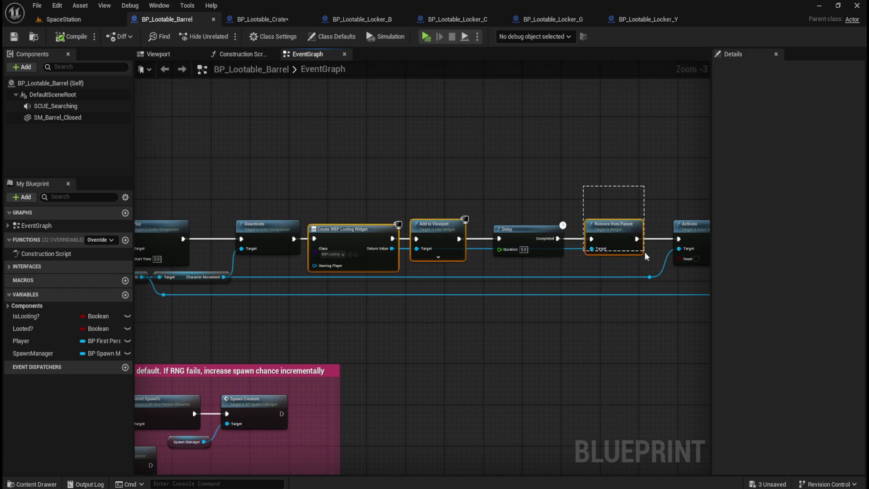
left_click_drag(652, 260, 652, 260)
left_click(277, 18)
key("ctrl+v")
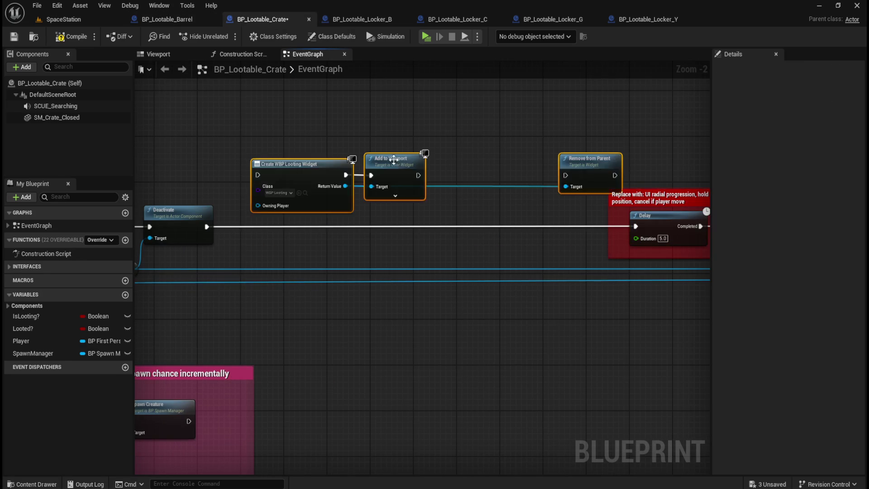
mouse_move(409, 170)
left_mouse_down()
mouse_move(404, 164)
mouse_move(381, 191)
mouse_move(384, 209)
left_mouse_up()
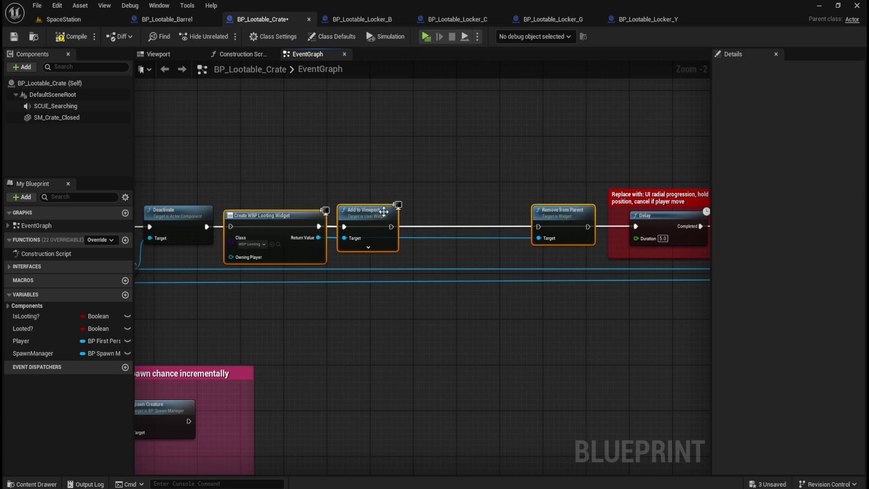
left_click_drag(211, 227, 235, 227)
Wire Add to Viewport into the 5.0 Delay, then Remove from Parent, then Activate
mouse_move(473, 202)
left_mouse_down()
mouse_move(423, 184)
mouse_move(384, 185)
left_mouse_up()
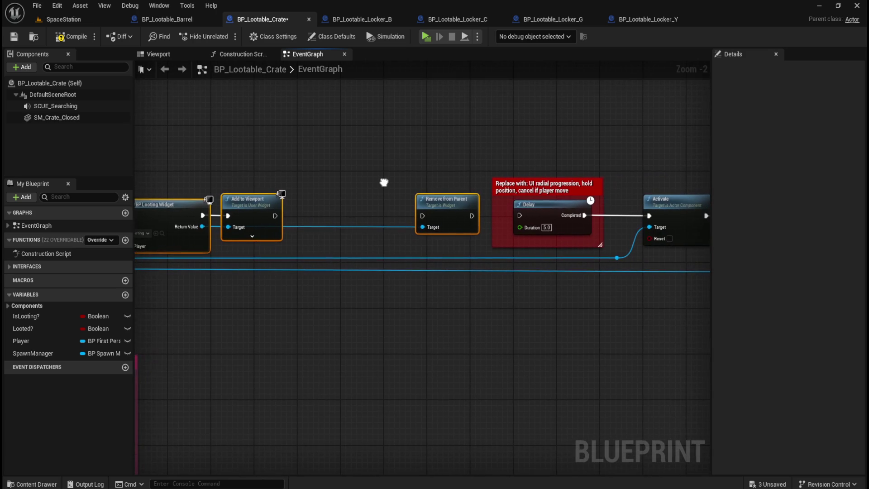
left_click(578, 187)
left_click_drag(551, 193, 344, 195)
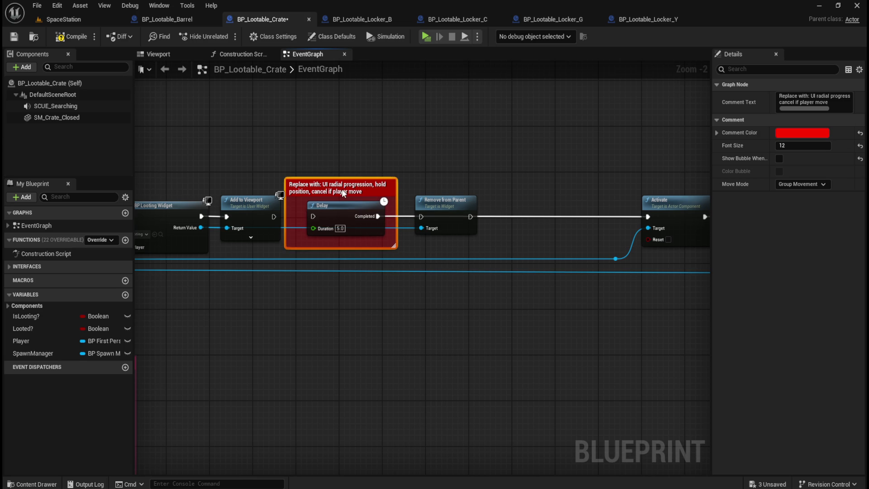
left_click_drag(272, 216, 313, 217)
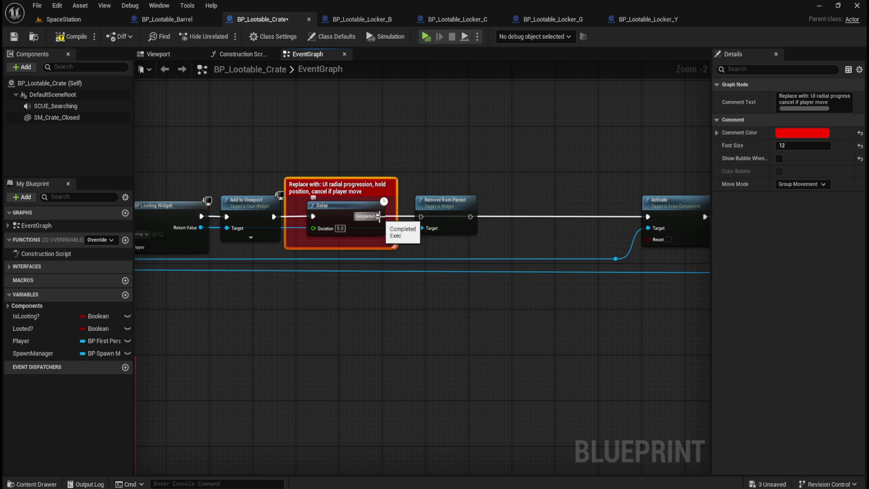
mouse_move(379, 216)
left_mouse_down()
mouse_move(501, 225)
mouse_move(648, 217)
left_mouse_up()
left_click(410, 176)
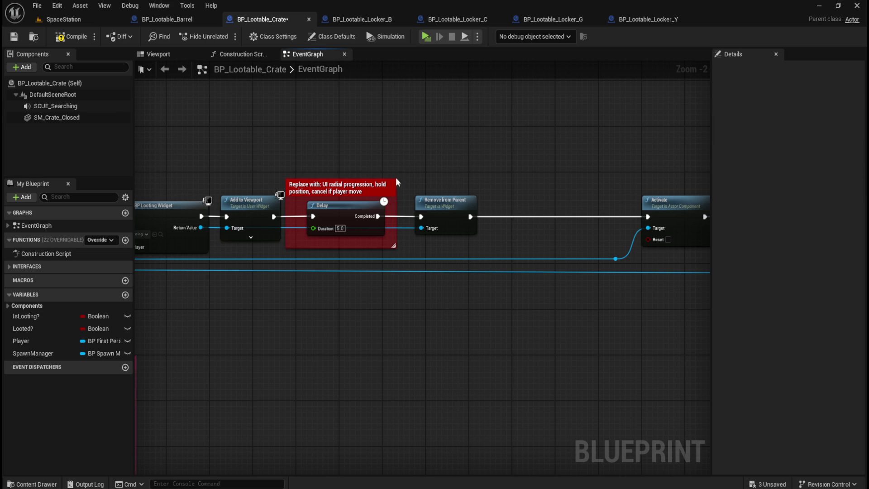
Delete the red placeholder comment while keeping the Delay node
left_click(389, 186)
key("Delete")
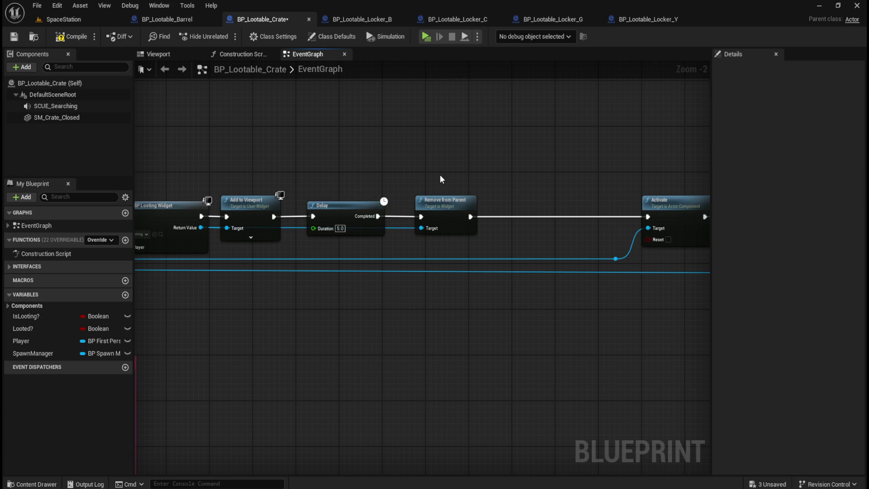
scroll(387, 191, "down", 3)
left_click_drag(394, 263, 233, 265)
mouse_move(654, 172)
left_mouse_down()
mouse_move(293, 284)
mouse_move(230, 272)
left_mouse_up()
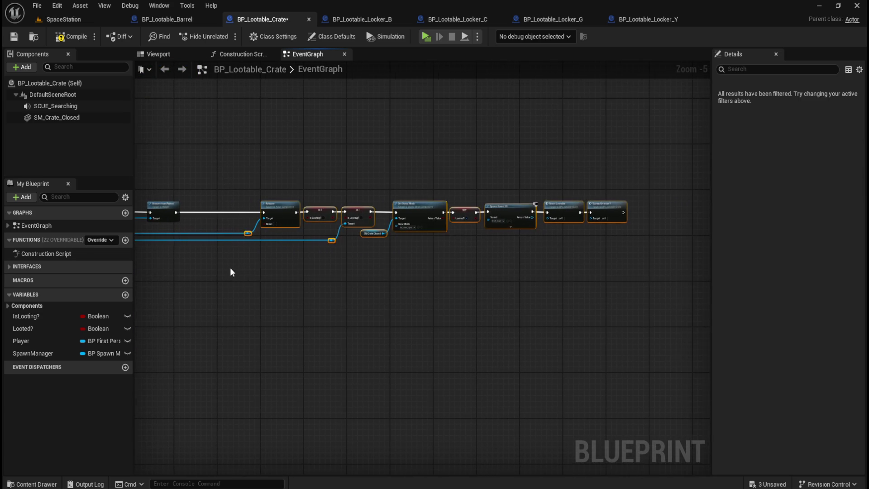
scroll(577, 204, "up", 3)
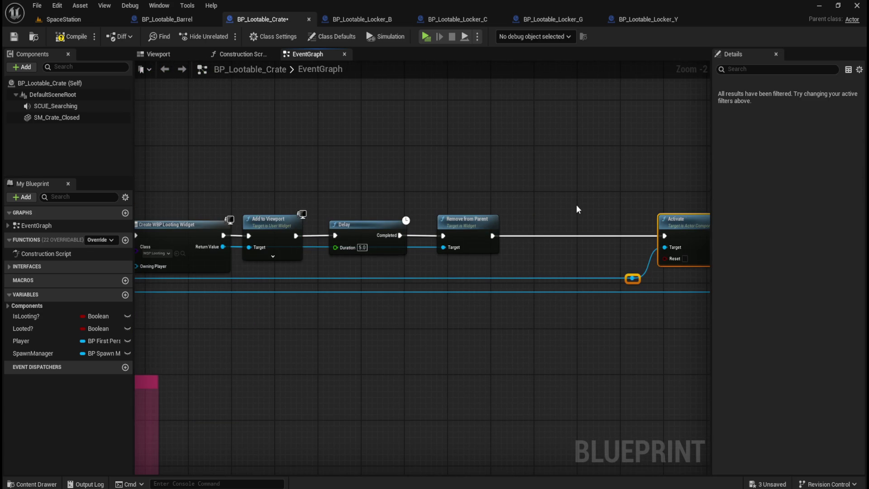
Compare the crate and barrel graphs, then play the level to test looting
left_click(547, 186)
scroll(548, 185, "down", 1)
left_click(187, 21)
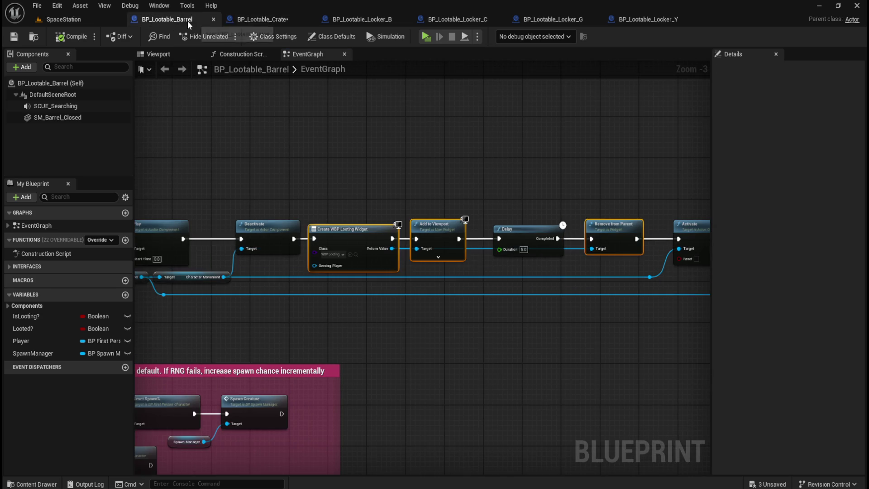
scroll(390, 171, "down", 1)
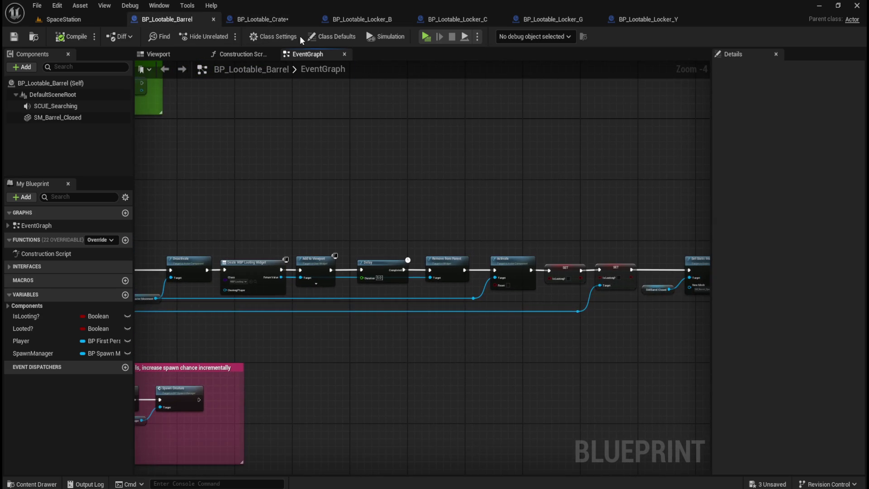
left_click(272, 24)
left_click_drag(421, 171, 442, 193)
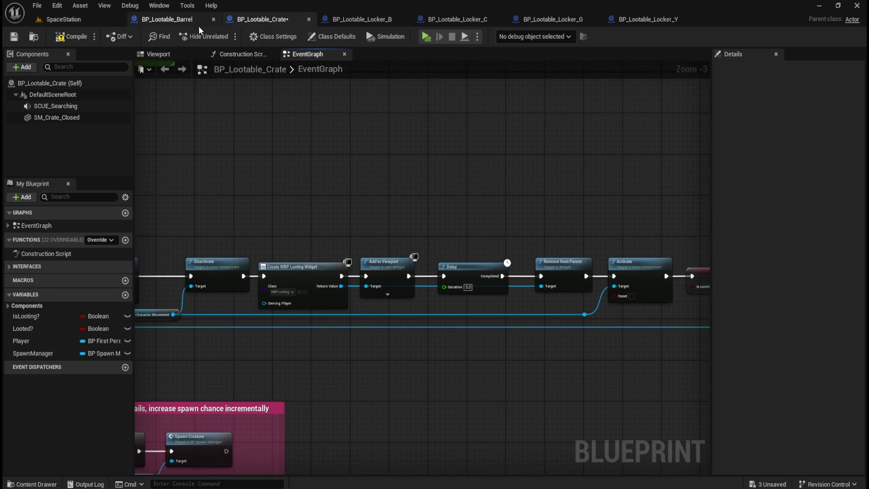
left_click(426, 37)
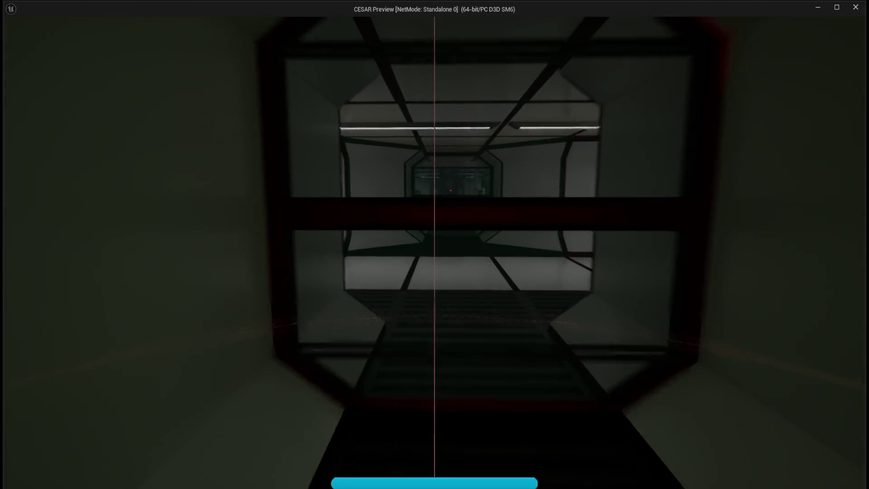
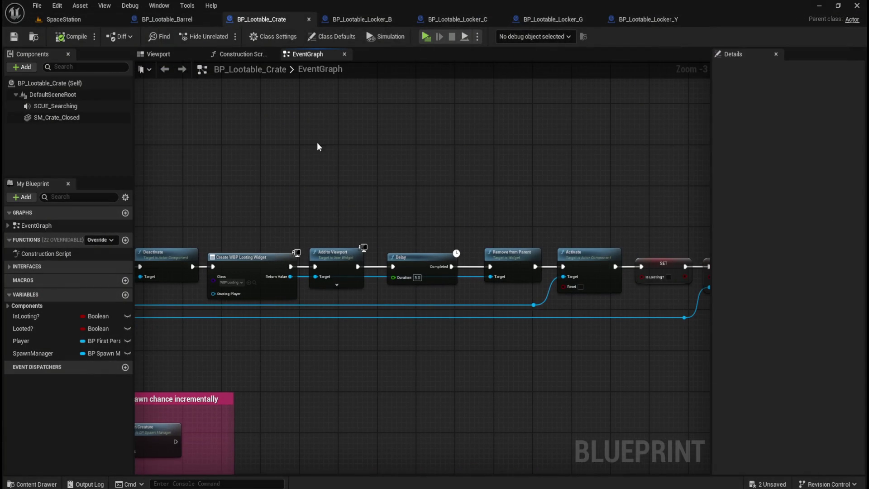
Close the BP_Lootable_Barrel Blueprint and bring BP_Lootable_Locker_B's EventGraph into view
left_click(181, 16)
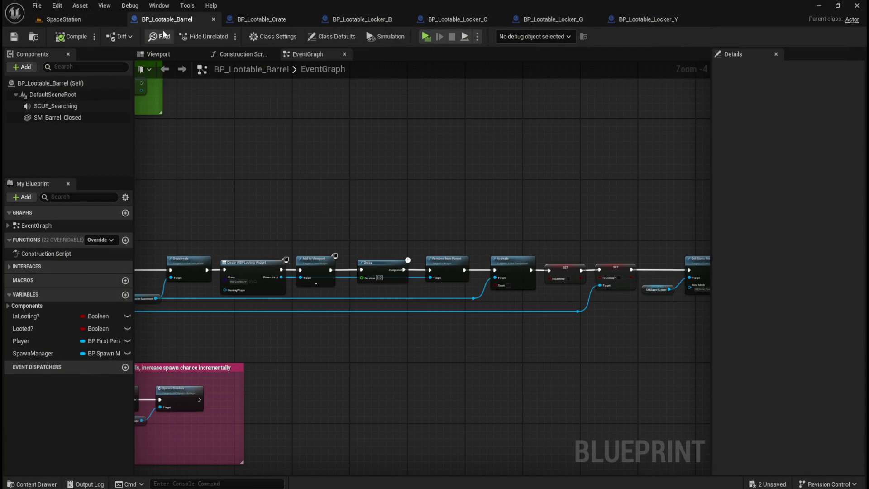
left_click(213, 19)
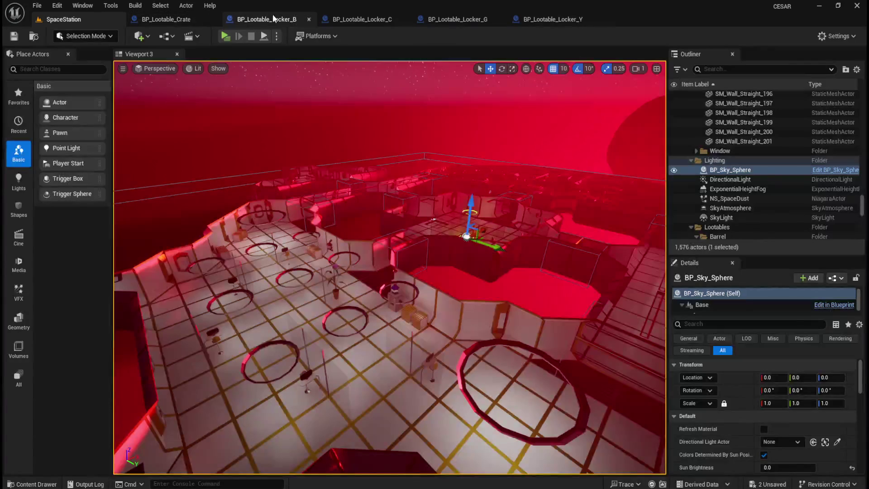
left_click(276, 16)
left_click(191, 17)
left_click(248, 17)
scroll(388, 122, "down", 4)
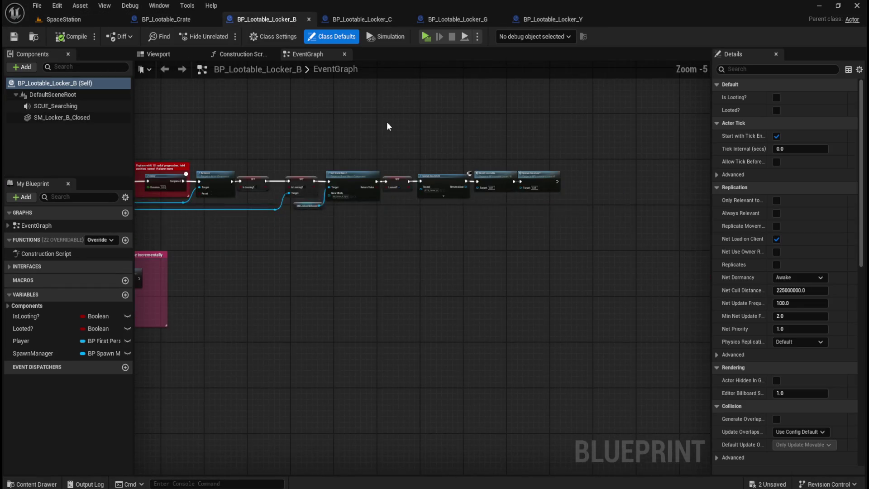
Shift Locker_B's nodes after the Delay to the right to open a gap
left_click_drag(687, 168, 232, 251)
key("Right")
key("Right")
key("Right")
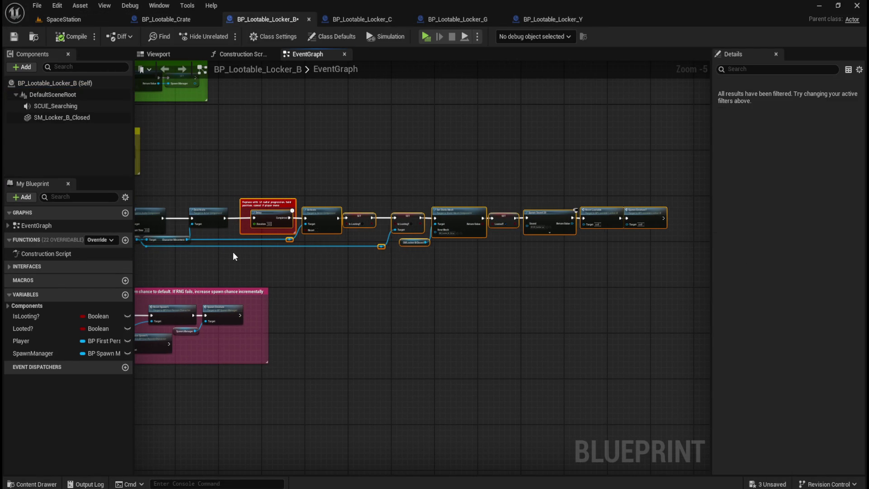
key("Right")
key("Right")
key("Right")
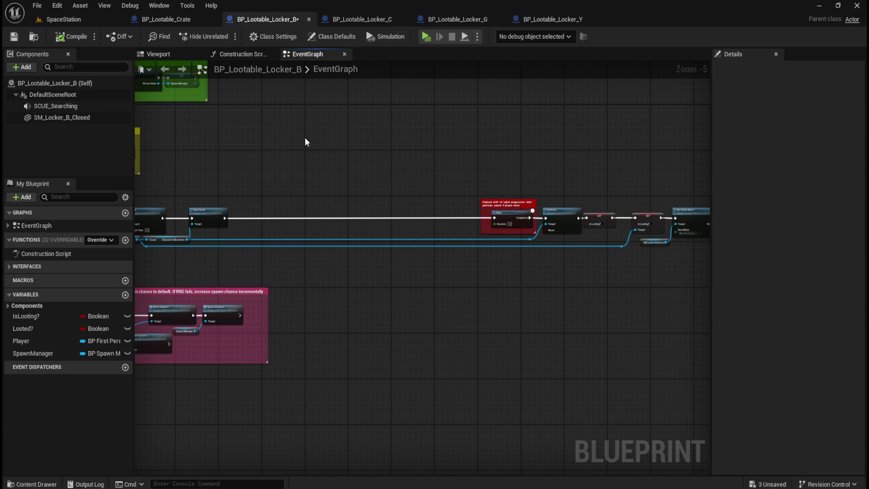
In BP_Lootable_Crate, select Create WBP Looting Widget, Add to Viewport and Remove from Parent
left_click(181, 18)
left_click_drag(256, 195, 372, 294)
left_click_drag(480, 227, 542, 284)
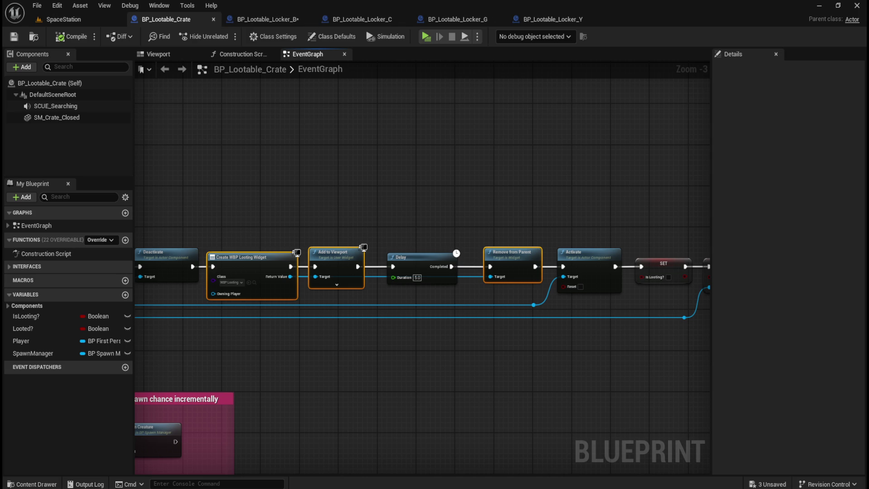
left_click(274, 19)
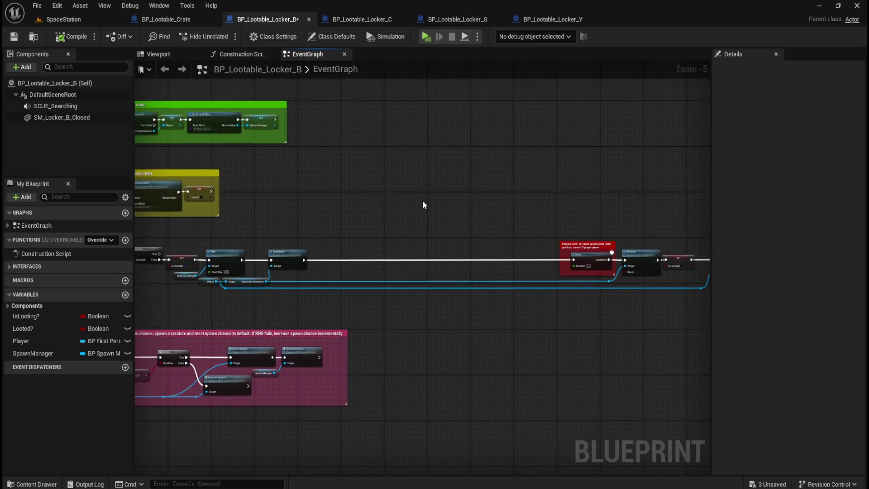
Paste the widget nodes and wire Deactivate → Create Widget → Add to Viewport → Delay → Remove from Parent
scroll(422, 206, "up", 2)
key("ctrl+v")
mouse_move(409, 263)
left_mouse_down()
mouse_move(315, 283)
mouse_move(298, 296)
left_mouse_up()
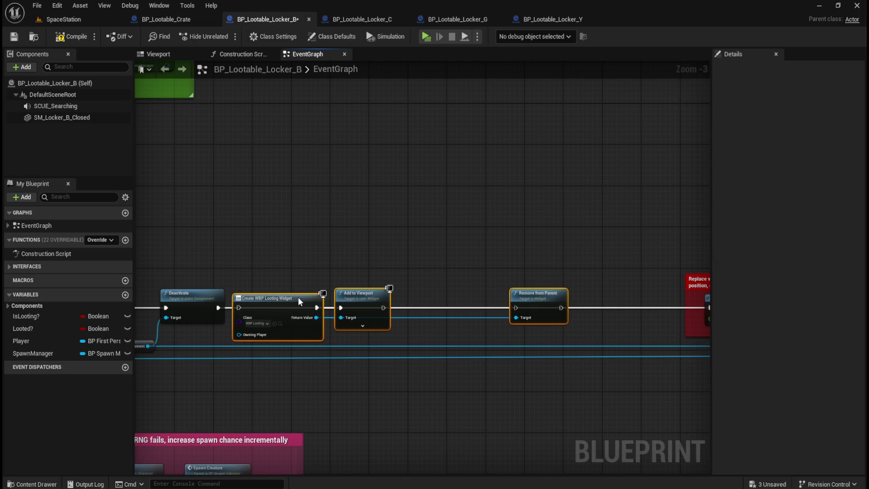
left_click_drag(219, 307, 238, 306)
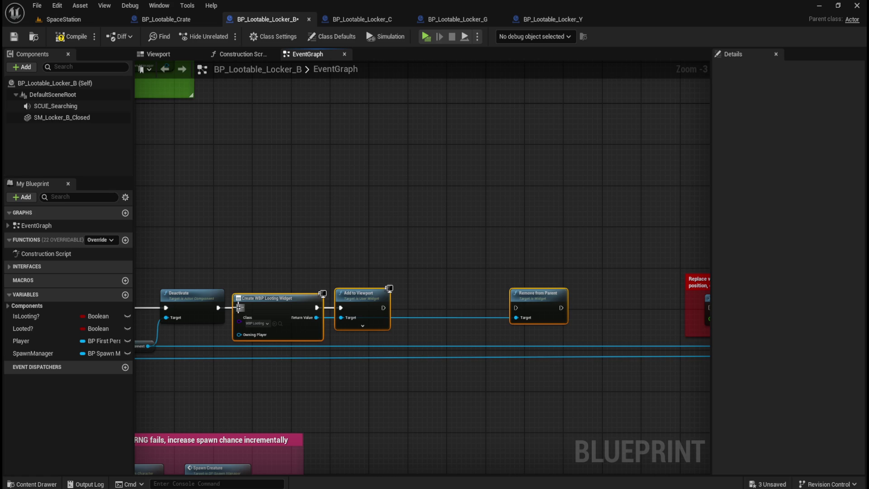
left_click_drag(594, 241, 488, 224)
left_click_drag(614, 269, 307, 267)
left_click_drag(271, 291, 300, 291)
left_click_drag(361, 291, 689, 289)
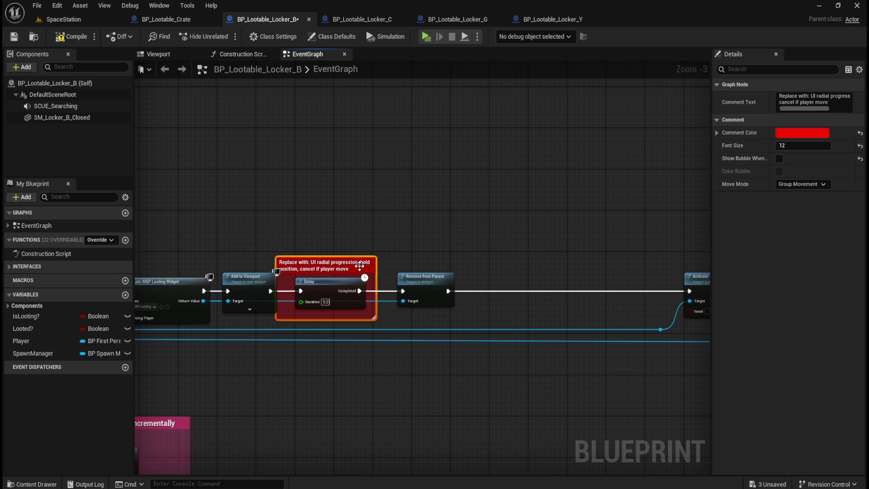
Shift the nodes from Activate onward left to close the gap in the chain
left_click(493, 214)
left_click_drag(493, 214, 354, 211)
scroll(353, 212, "down", 2)
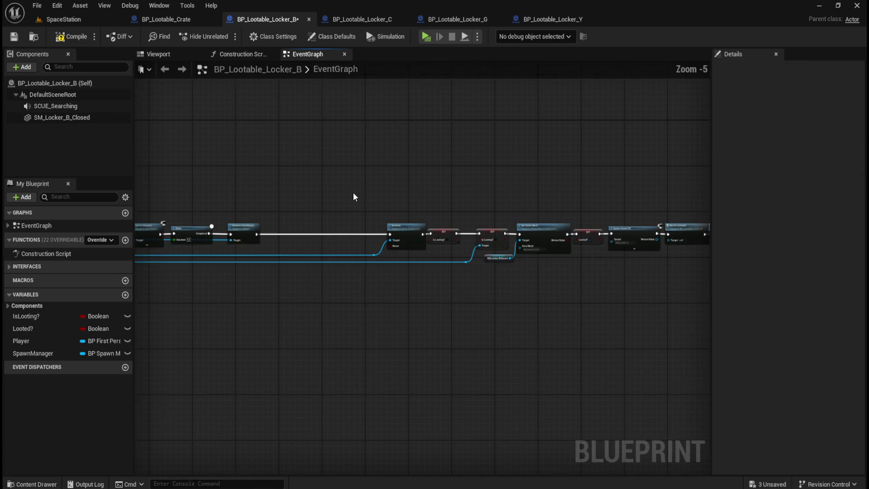
mouse_move(652, 184)
left_mouse_down()
mouse_move(452, 305)
mouse_move(232, 341)
mouse_move(518, 333)
left_mouse_up()
key("Left")
key("Left")
key("Left")
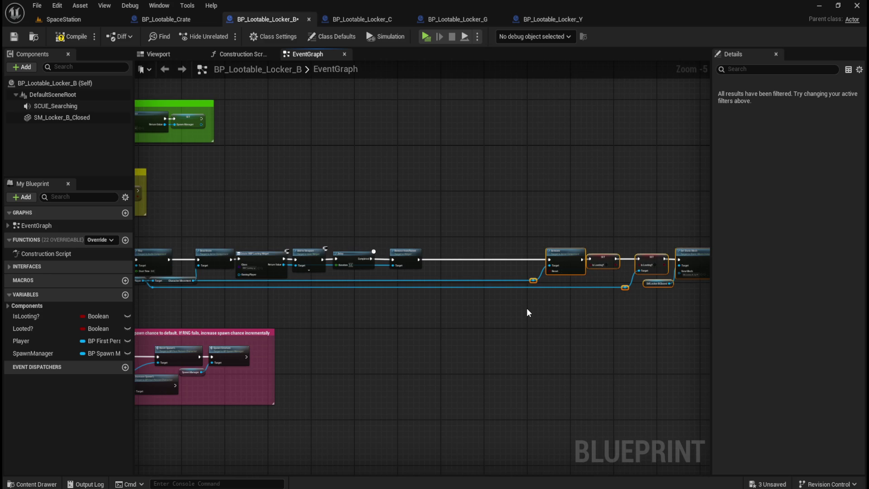
key("Left")
key("Left")
key("Left")
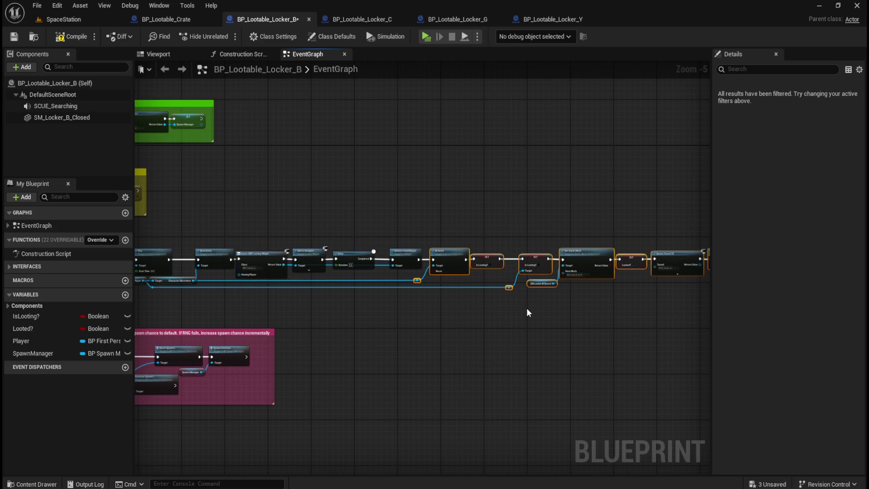
left_click(445, 209)
scroll(445, 209, "up", 2)
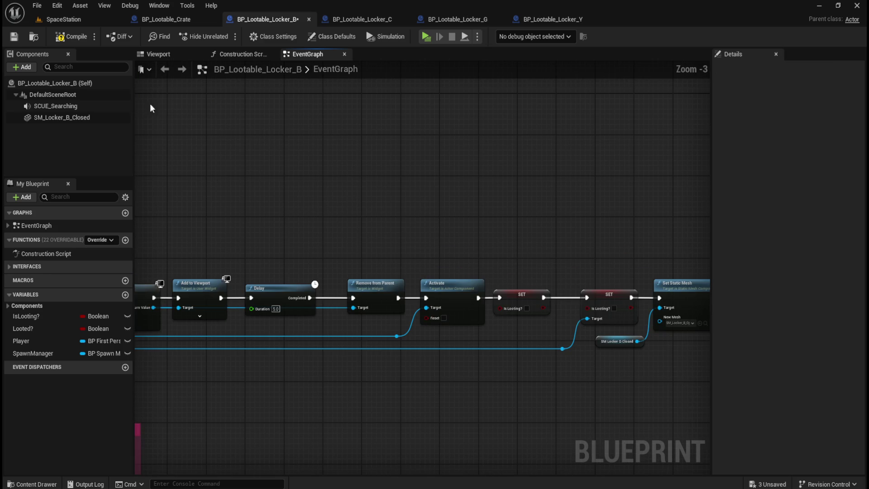
Compile and save BP_Lootable_Locker_B, then return to BP_Lootable_Crate
left_click(71, 37)
left_click(15, 37)
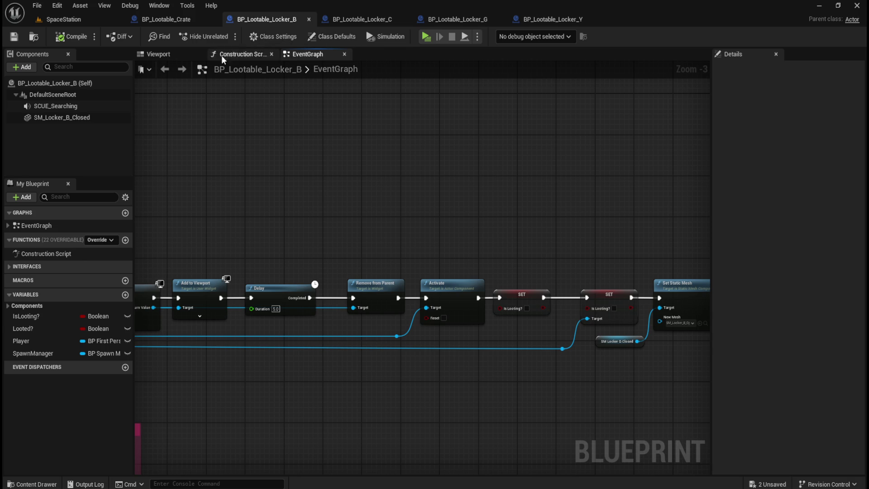
left_click(184, 21)
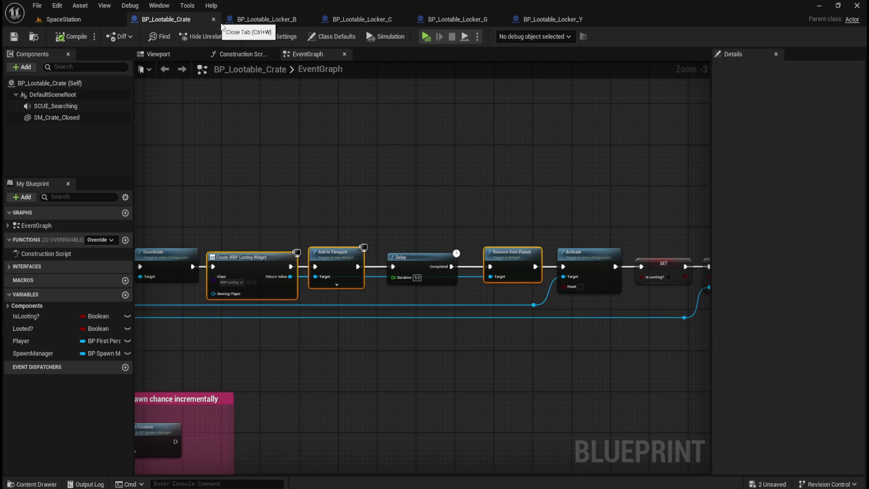
Close BP_Lootable_Locker_B, then shift Locker_C's post-Delay nodes right to make room
left_click(278, 18)
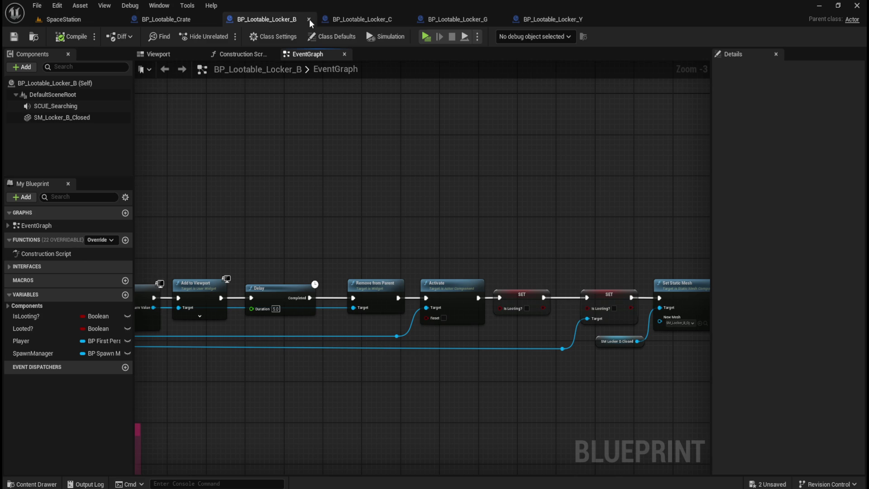
left_click(309, 19)
left_click(271, 19)
scroll(352, 200, "down", 6)
mouse_move(663, 208)
left_mouse_down()
mouse_move(400, 255)
mouse_move(317, 261)
mouse_move(319, 251)
left_mouse_up()
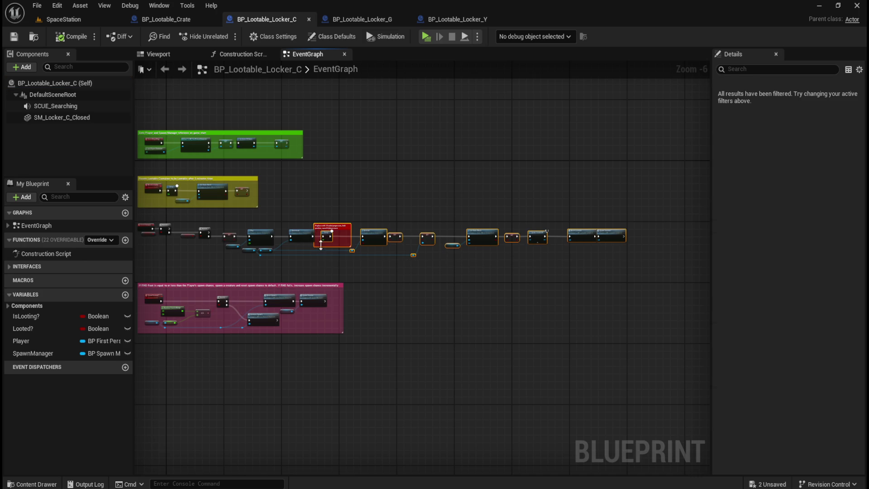
scroll(320, 252, "up", 2)
key("Right")
key("Right")
key("Right")
key("Right")
key("Right")
key("Right")
key("Right")
key("Right")
key("Right")
Paste the looting-widget nodes into Locker_C and wire them around the Delay after Deactivate
key("ctrl+v")
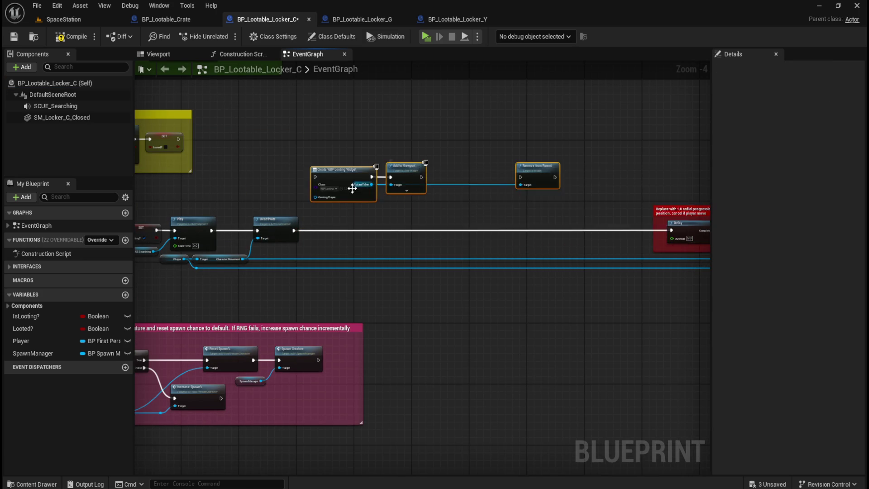
scroll(360, 189, "up", 3)
left_click_drag(355, 159, 354, 250)
left_click_drag(282, 257, 292, 265)
scroll(234, 270, "down", 2)
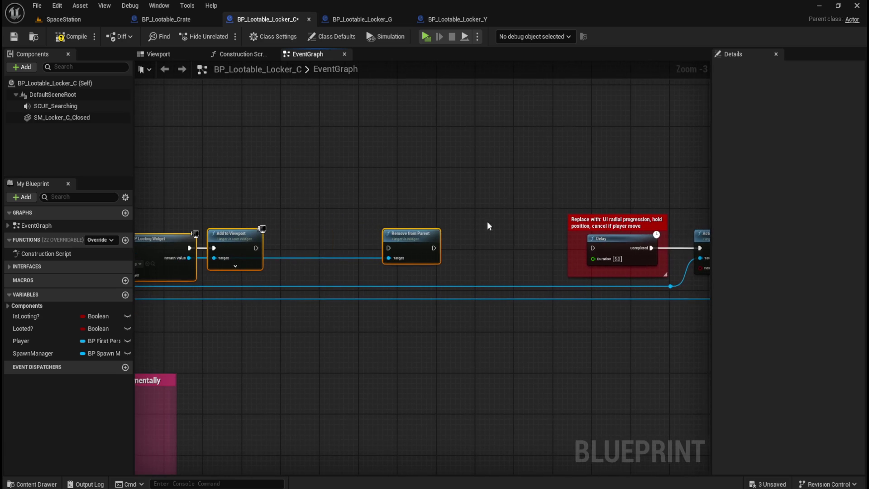
left_click_drag(628, 222, 323, 224)
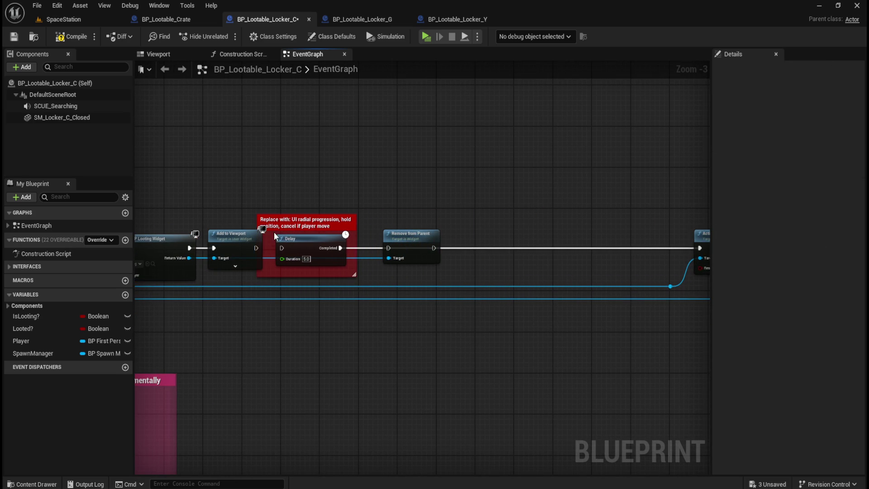
mouse_move(341, 249)
left_mouse_down()
mouse_move(697, 248)
mouse_move(662, 249)
left_mouse_up()
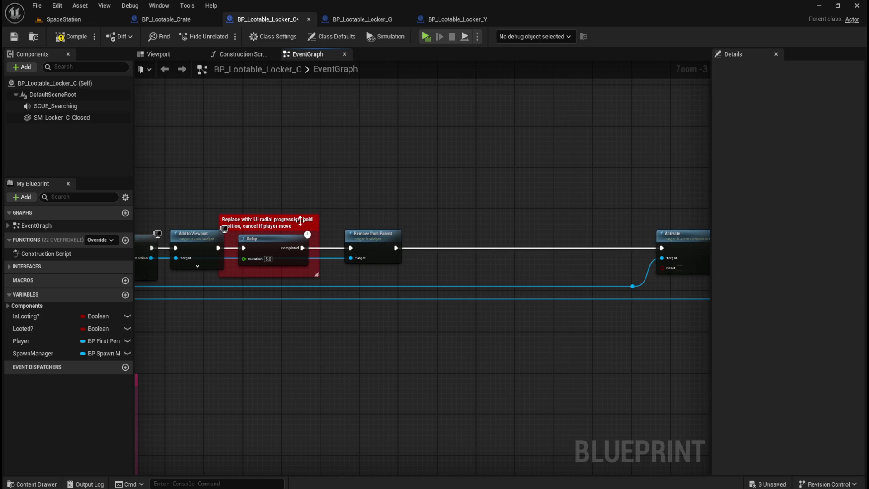
Delete the red placeholder comment, review the node chain, and close BP_Lootable_Locker_C
left_click(300, 221)
key("Delete")
left_click_drag(561, 186, 256, 176)
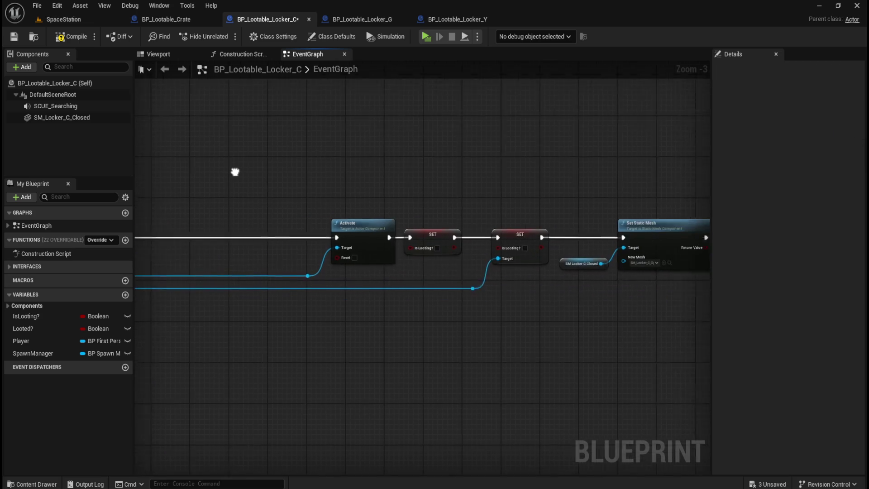
scroll(245, 179, "down", 3)
mouse_move(513, 152)
left_mouse_down()
mouse_move(320, 256)
mouse_move(251, 253)
left_mouse_up()
mouse_move(578, 155)
left_mouse_down()
mouse_move(462, 214)
mouse_move(215, 271)
left_mouse_up()
scroll(496, 296, "up", 4)
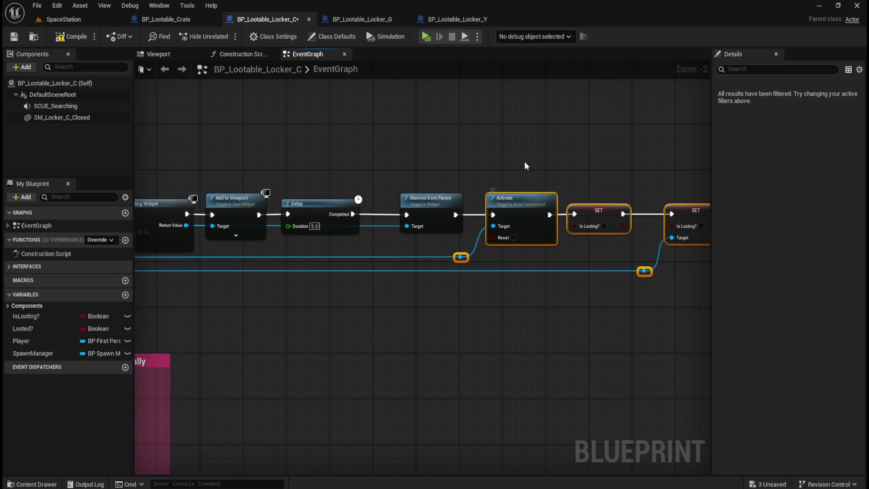
left_click(480, 174)
scroll(479, 174, "down", 4)
left_click_drag(549, 151, 479, 203)
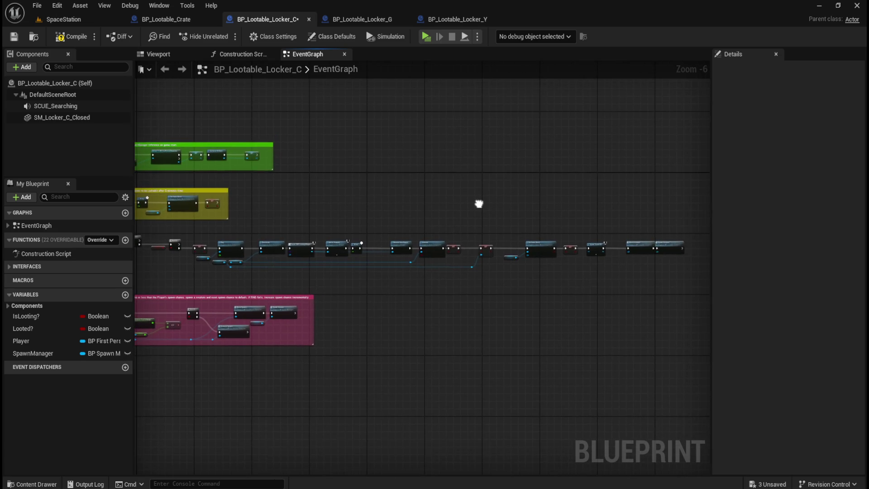
scroll(436, 201, "up", 2)
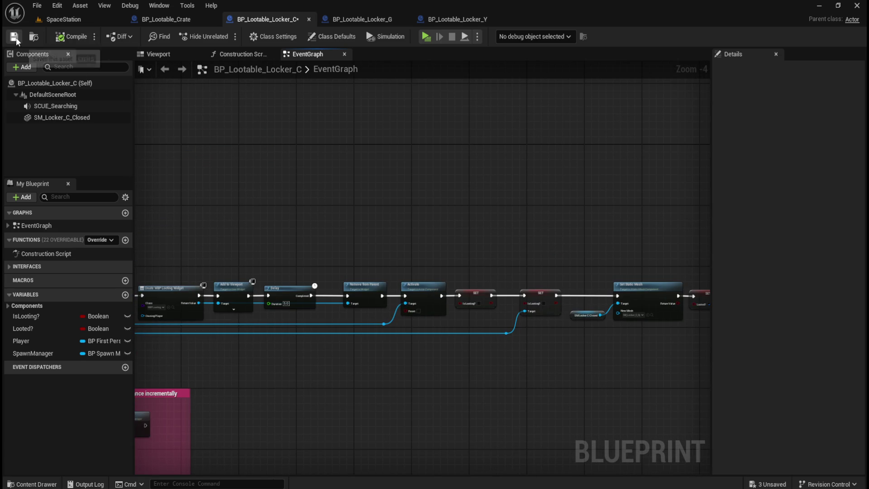
left_click(309, 19)
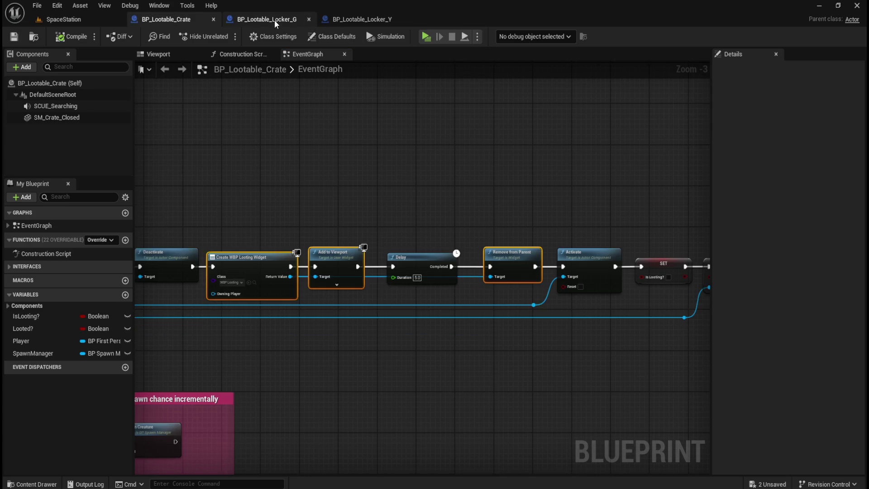
Shift Locker G's chain from the Delay onward to the right to make room
scroll(362, 201, "down", 5)
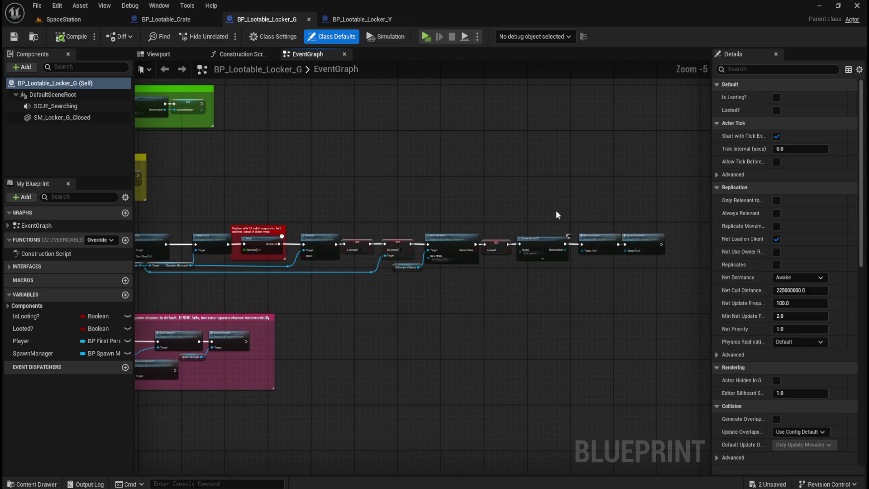
mouse_move(691, 206)
left_mouse_down()
mouse_move(385, 279)
mouse_move(232, 281)
left_mouse_up()
scroll(354, 183, "up", 2)
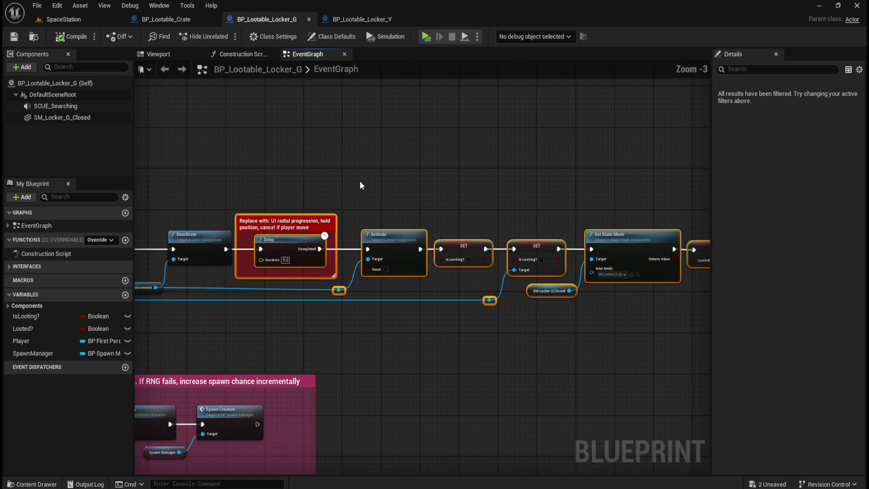
key("Right")
key("Right")
key("Right")
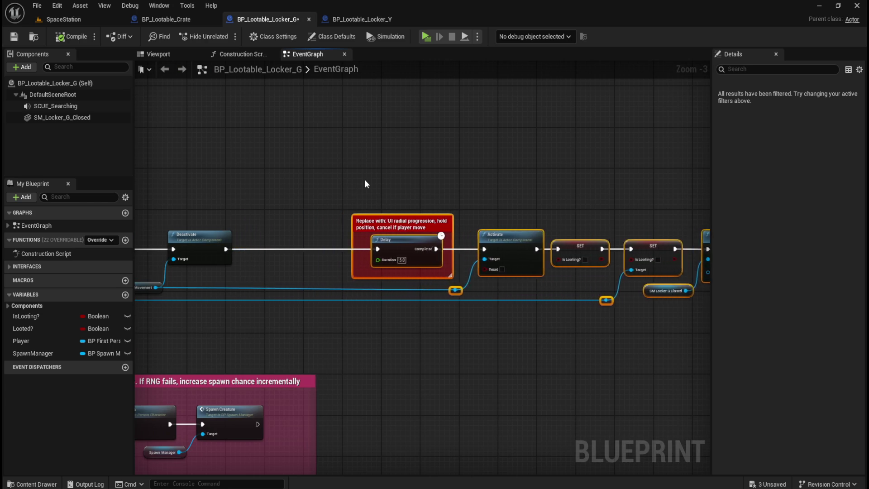
key("Right")
key("Right")
key("Right")
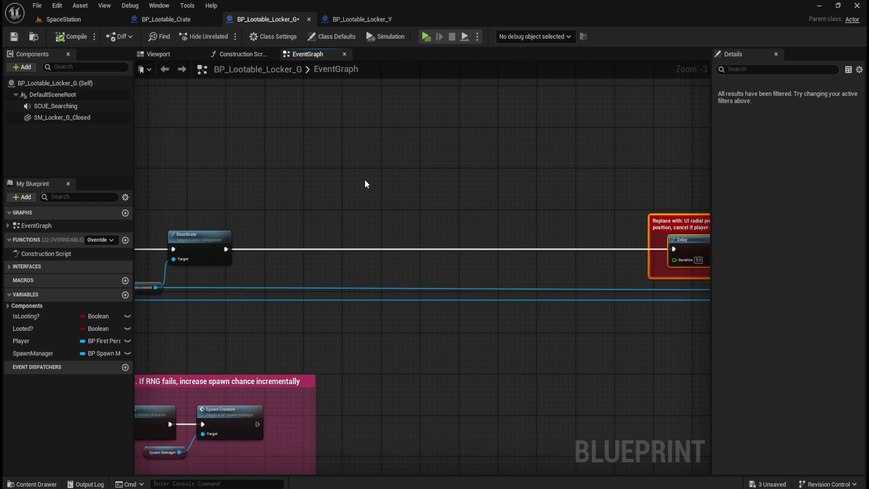
Paste the widget nodes and wire Deactivate → Create Widget → Add to Viewport → Delay, Remove from Parent → Activate
key("ctrl+v")
left_click_drag(384, 195, 380, 238)
left_click_drag(226, 249, 252, 251)
left_click_drag(324, 249, 349, 250)
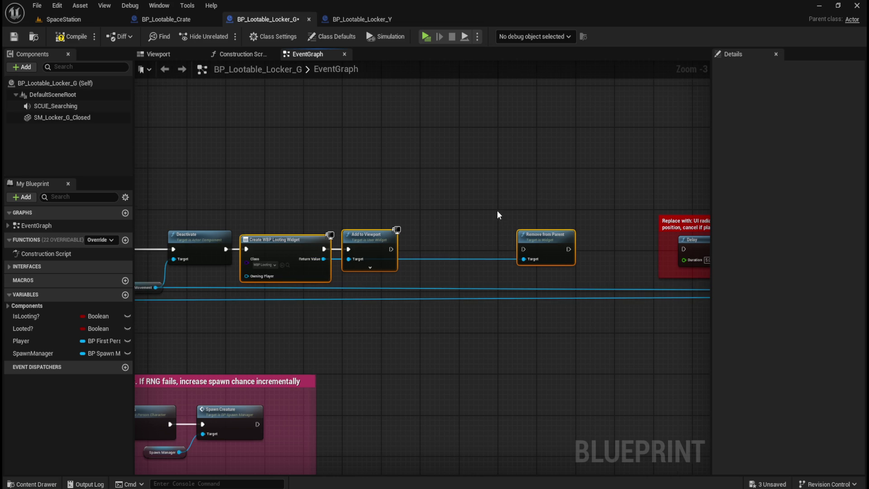
left_click_drag(639, 213, 371, 216)
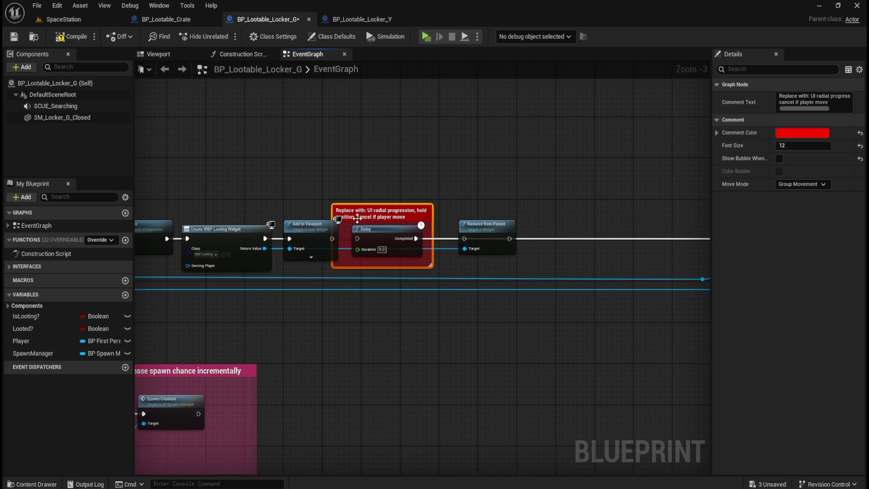
left_click_drag(332, 239, 358, 238)
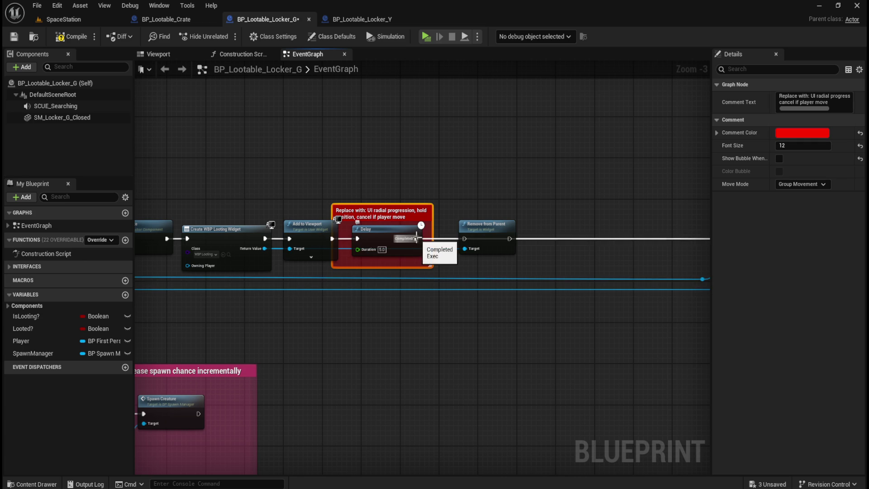
left_click_drag(463, 239, 470, 217)
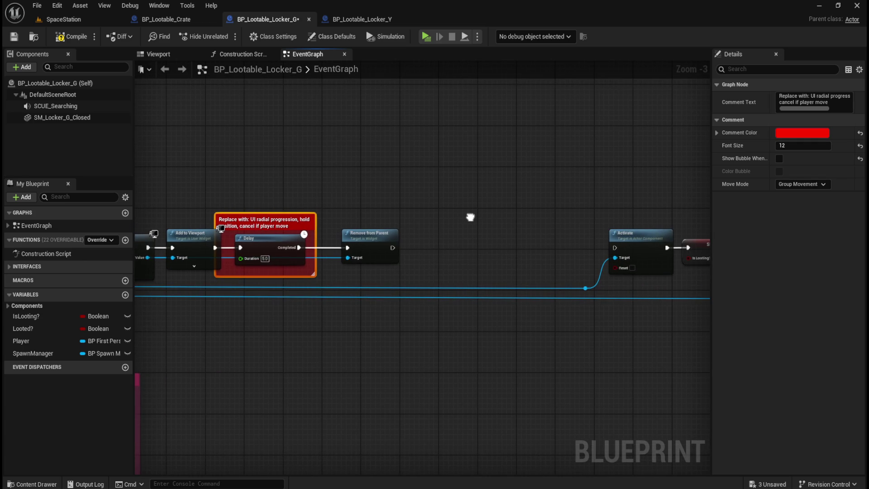
left_click_drag(393, 247, 615, 248)
Delete the red placeholder comment and slide Activate and later nodes left to close the gap
left_click(356, 204)
left_click(313, 220)
key("Delete")
scroll(316, 198, "down", 4)
mouse_move(592, 165)
left_mouse_down()
mouse_move(341, 292)
mouse_move(317, 271)
left_mouse_up()
scroll(254, 255, "up", 7)
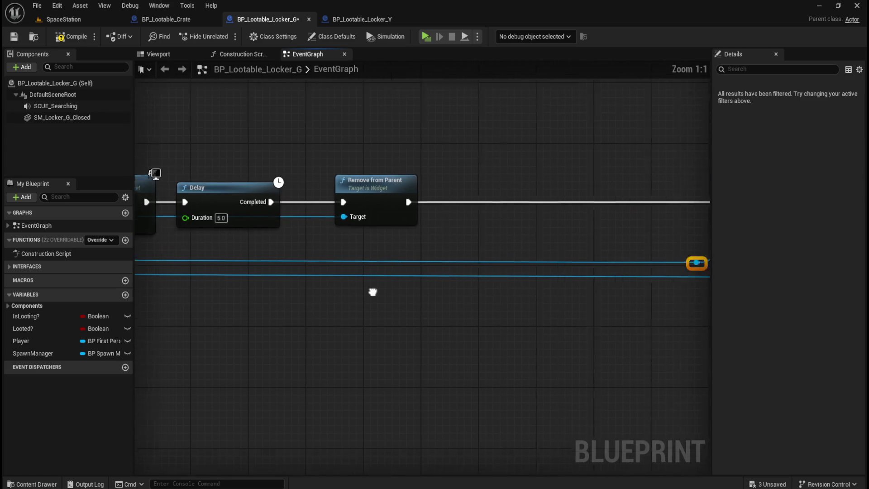
key("f")
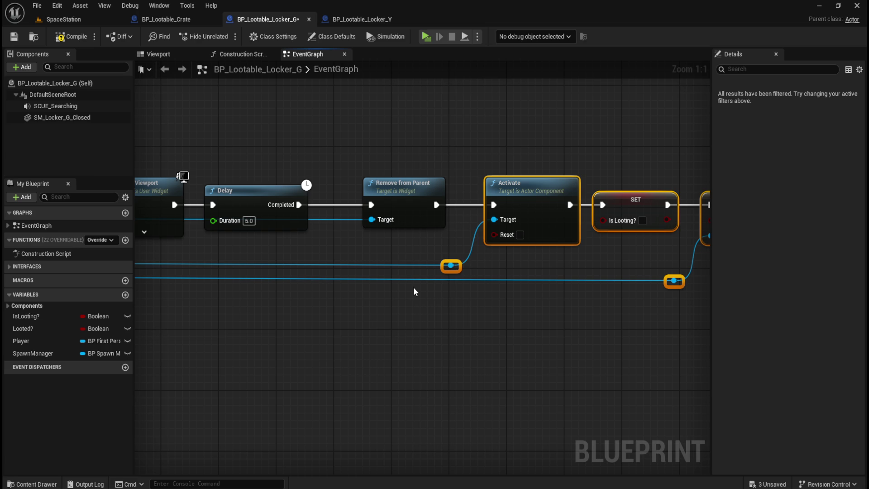
scroll(420, 217, "down", 5)
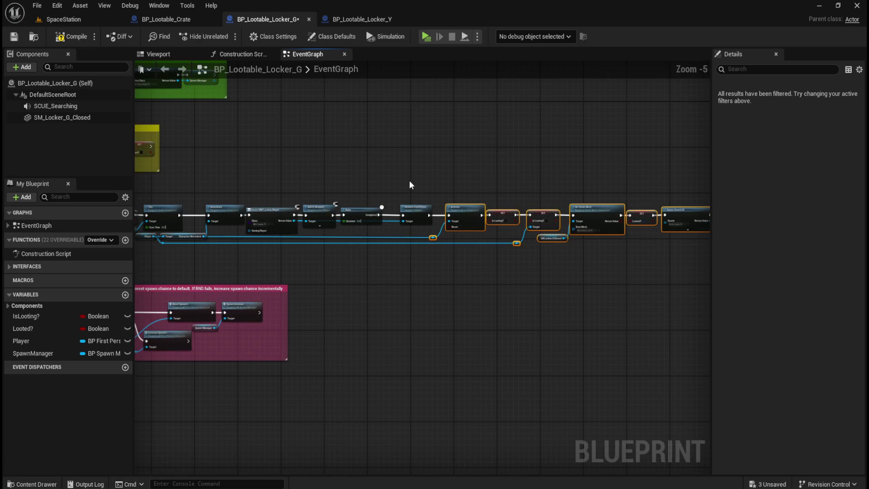
scroll(423, 191, "up", 3)
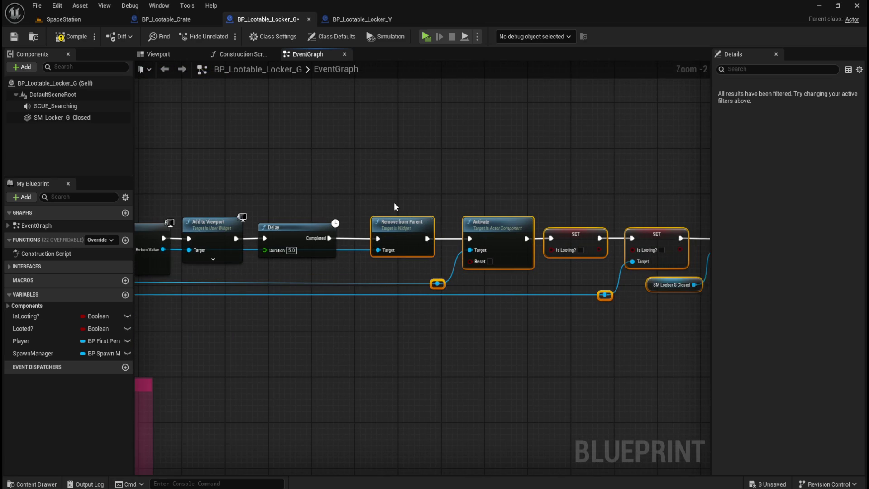
Check the start of the widget chain and save the Locker G blueprint
left_click(441, 186)
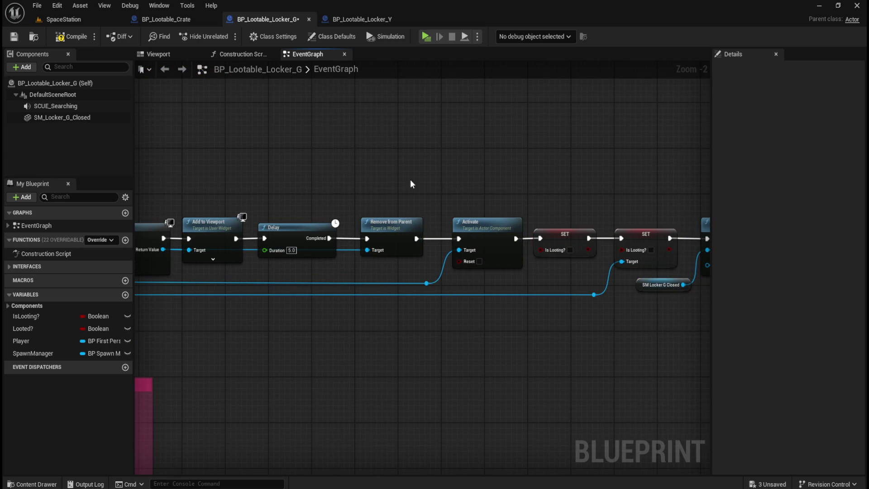
scroll(340, 183, "down", 4)
scroll(411, 159, "up", 3)
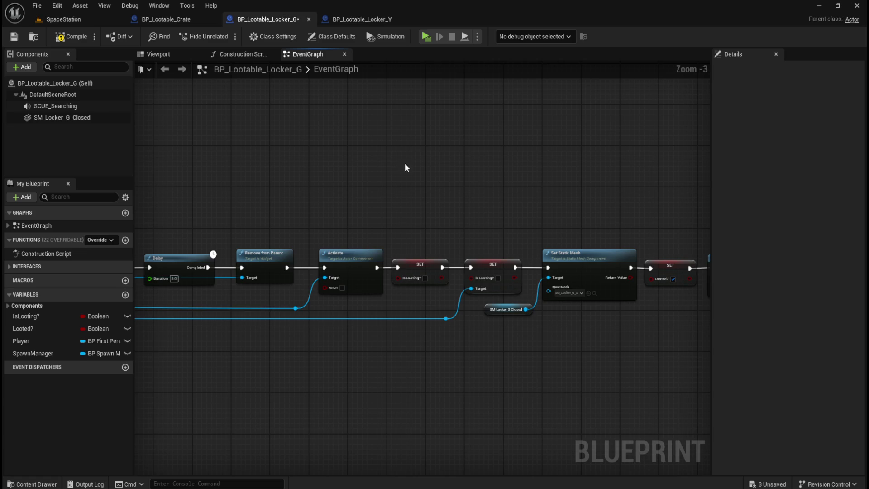
mouse_move(425, 197)
left_mouse_down()
mouse_move(293, 185)
mouse_move(566, 200)
mouse_move(493, 208)
left_mouse_up()
left_click(74, 40)
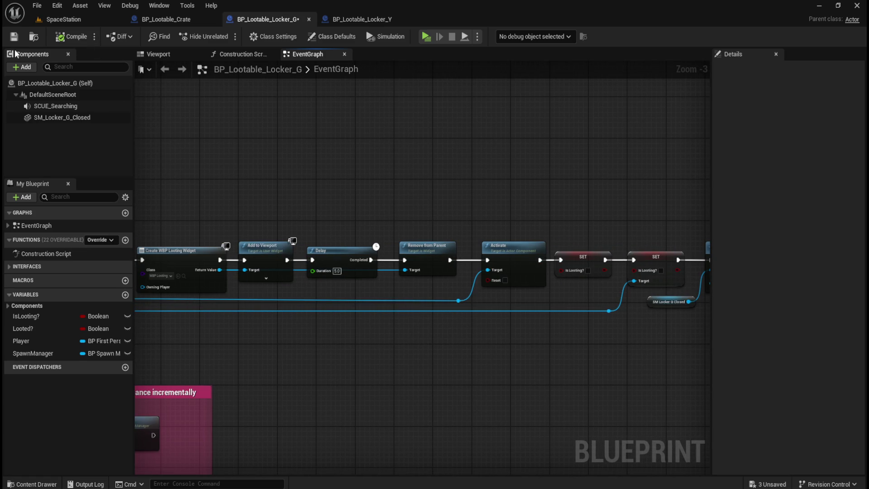
Close Locker G, then shift Locker_Y's node row right to make room
left_click(309, 19)
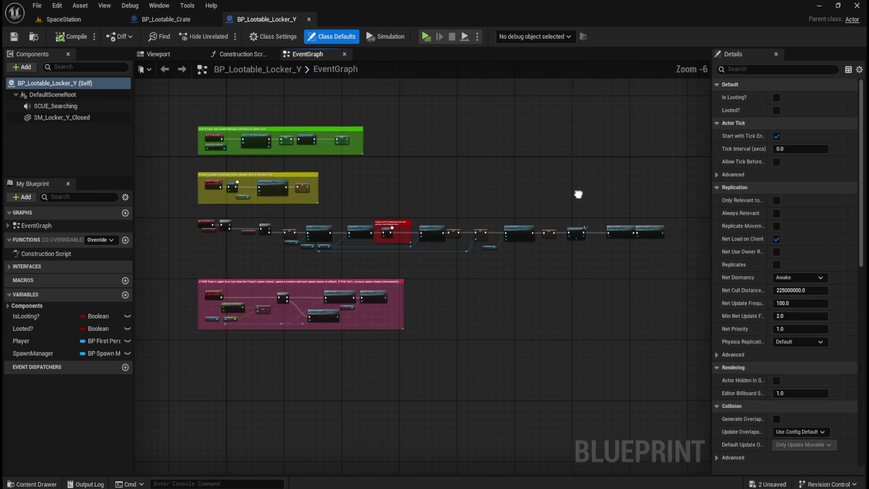
scroll(483, 213, "up", 2)
left_click_drag(492, 192, 614, 205)
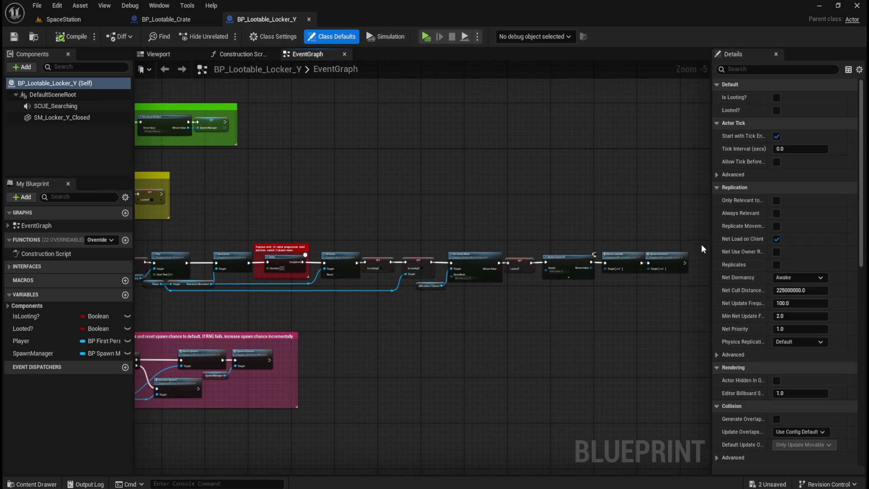
mouse_move(692, 223)
left_mouse_down()
mouse_move(248, 302)
mouse_move(281, 276)
left_mouse_up()
key("Right")
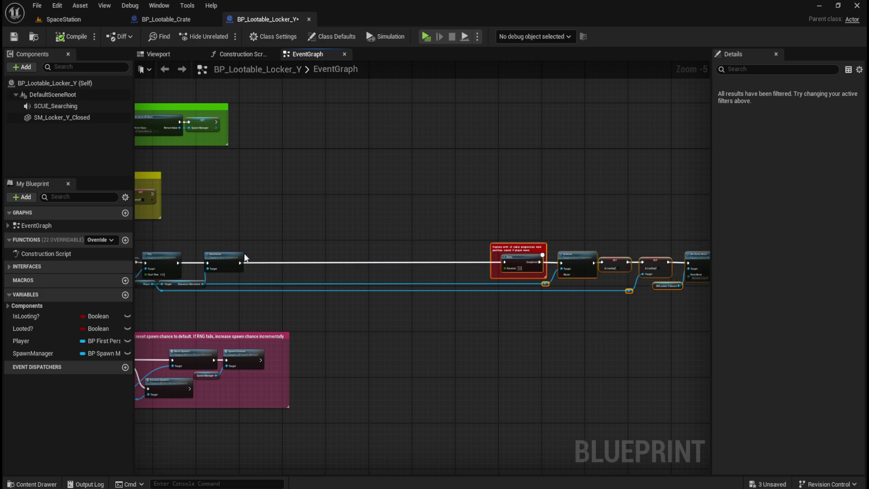
scroll(213, 267, "up", 3)
Paste the widget nodes after Deactivate and wire them around the Delay into Activate
key("ctrl+v")
left_click_drag(349, 267, 356, 252)
left_click_drag(262, 260, 293, 262)
scroll(506, 287, "right", 5)
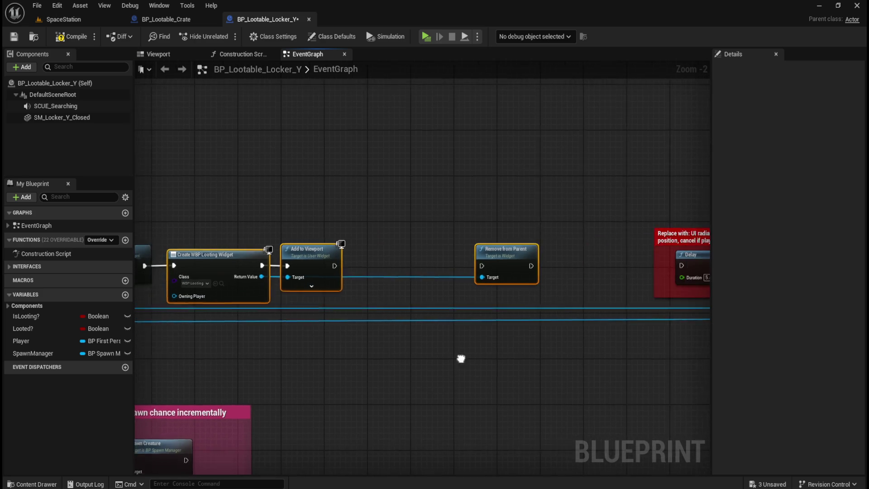
left_click_drag(659, 235, 349, 237)
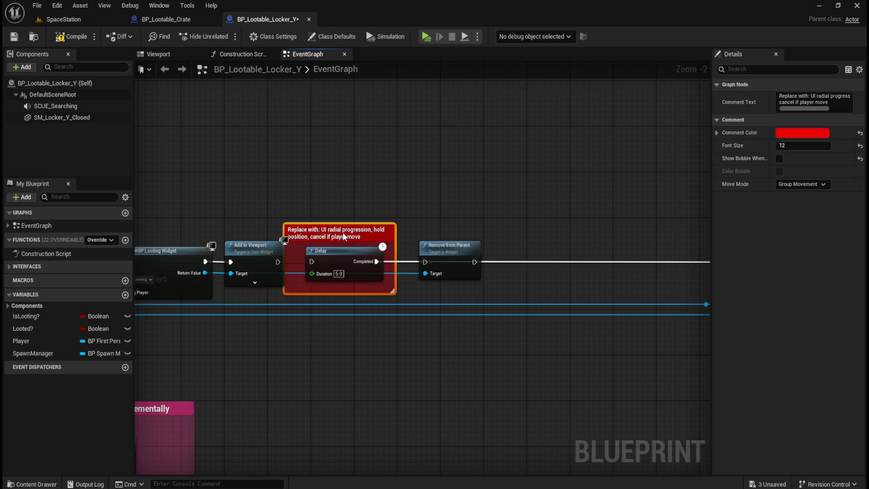
left_click_drag(282, 261, 307, 264)
left_click_drag(371, 261, 425, 262)
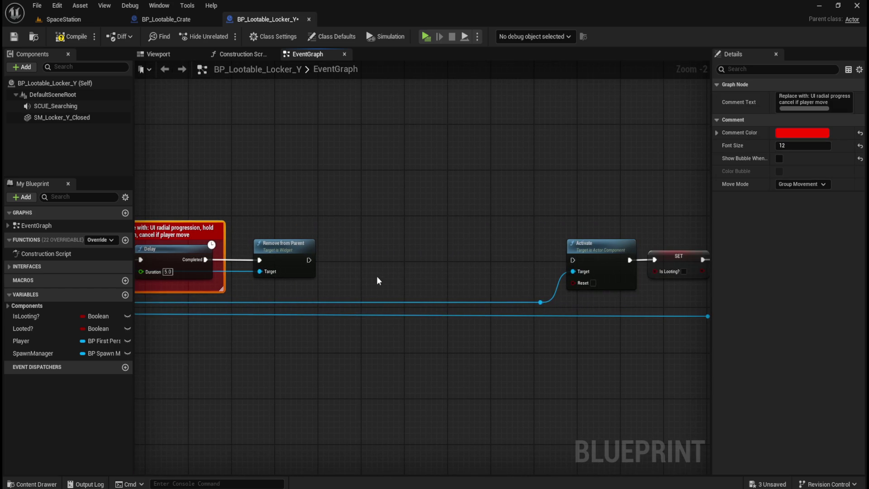
left_click_drag(571, 259, 571, 259)
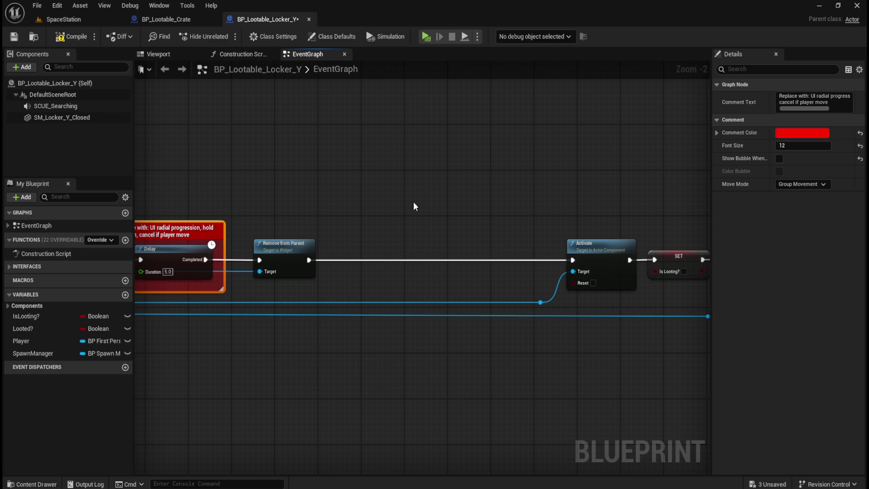
Inspect the red Delay comment and the downstream node chain in Locker_Y
left_click_drag(440, 213, 464, 182)
left_click(357, 236)
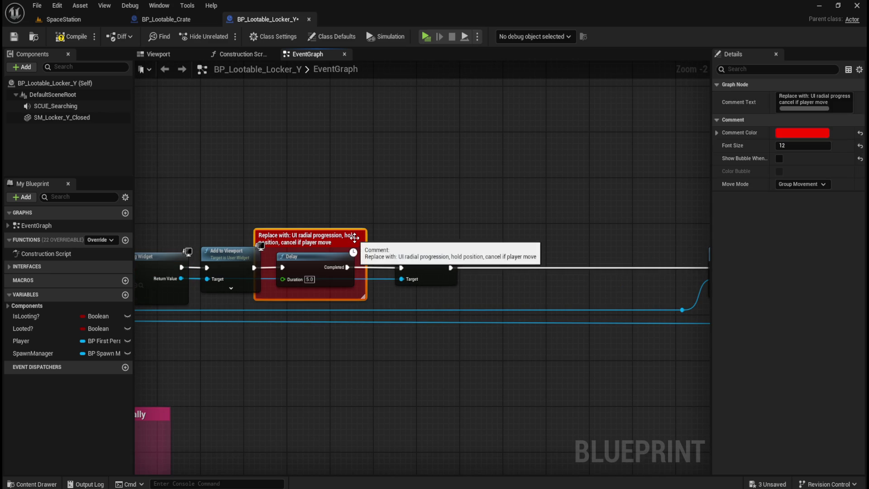
scroll(356, 238, "down", 3)
left_click_drag(444, 203, 396, 196)
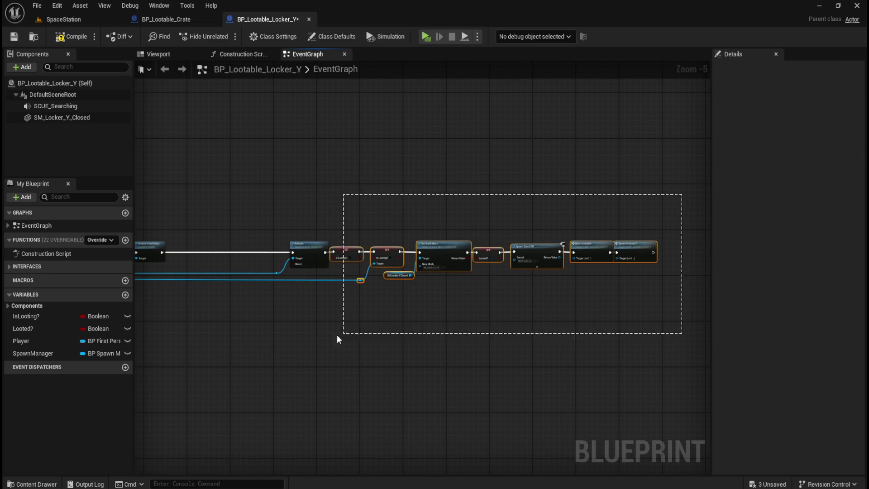
left_click_drag(357, 333, 357, 333)
scroll(312, 301, "up", 4)
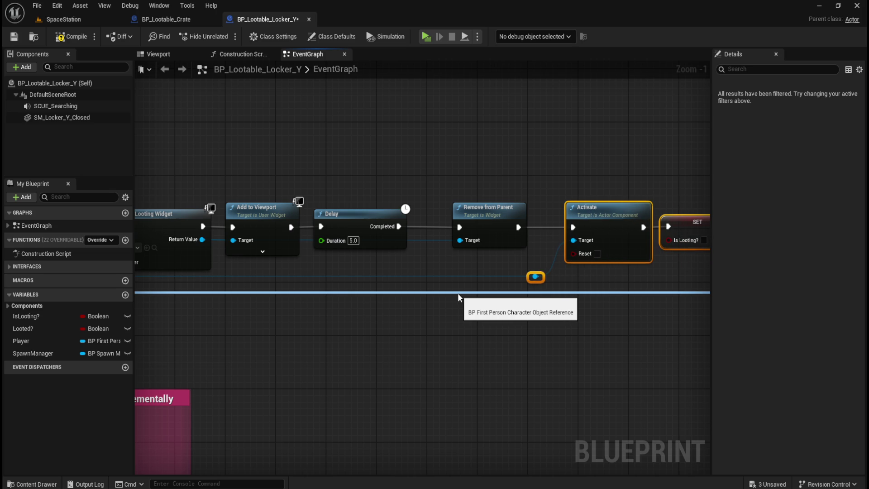
left_click(434, 326)
scroll(429, 337, "down", 2)
scroll(235, 189, "down", 1)
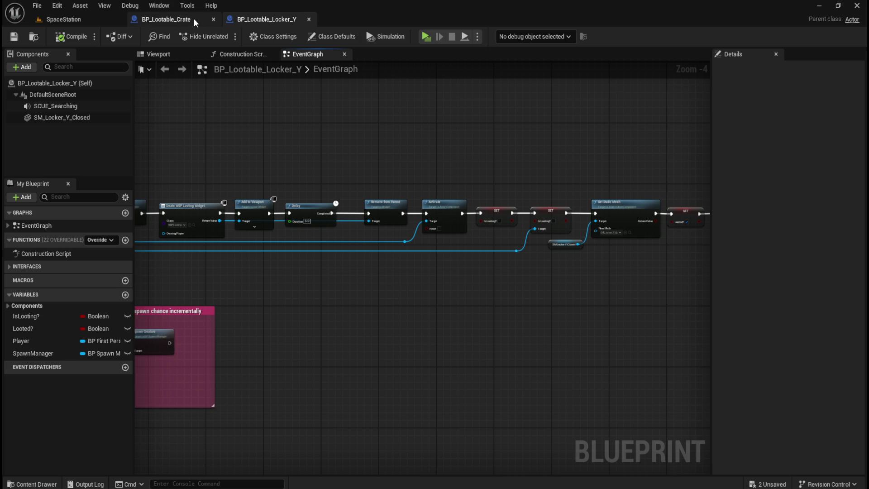
Close BP_Lootable_Locker_Y, check the Crate's Remove from Parent wiring, then close BP_Lootable_Crate
left_click(309, 19)
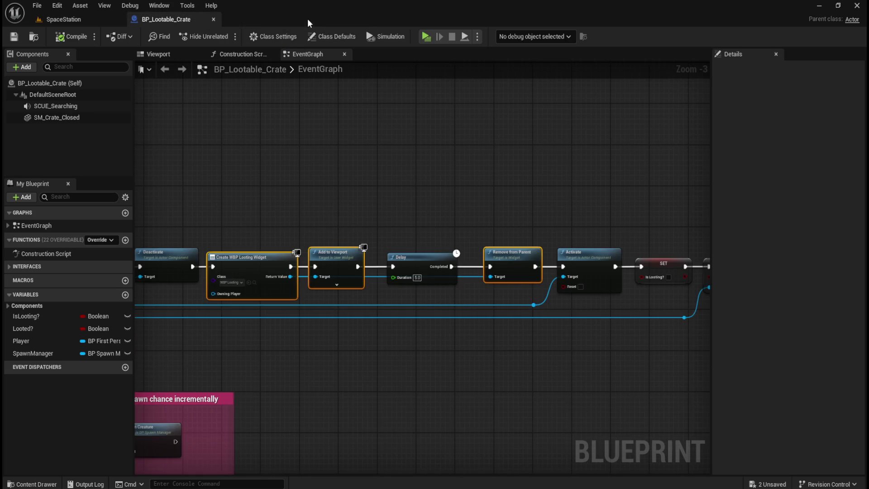
left_click(405, 195)
scroll(594, 209, "up", 1)
mouse_move(594, 208)
left_mouse_down()
mouse_move(590, 199)
mouse_move(455, 204)
left_mouse_up()
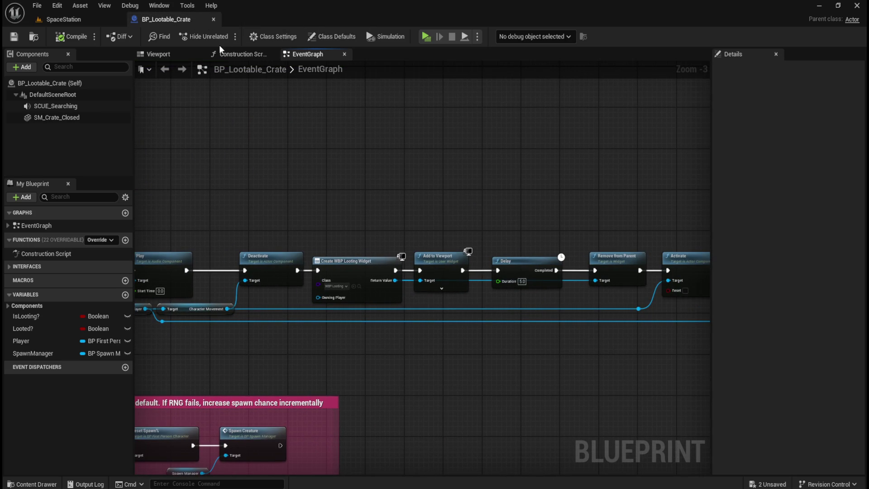
left_click(213, 19)
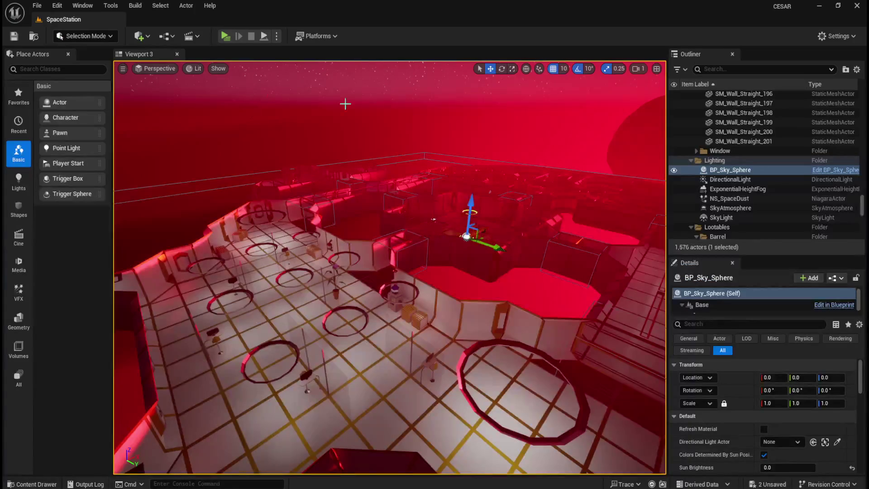
Save all levels and assets with File > Save All and launch a Standalone game preview
left_click(37, 6)
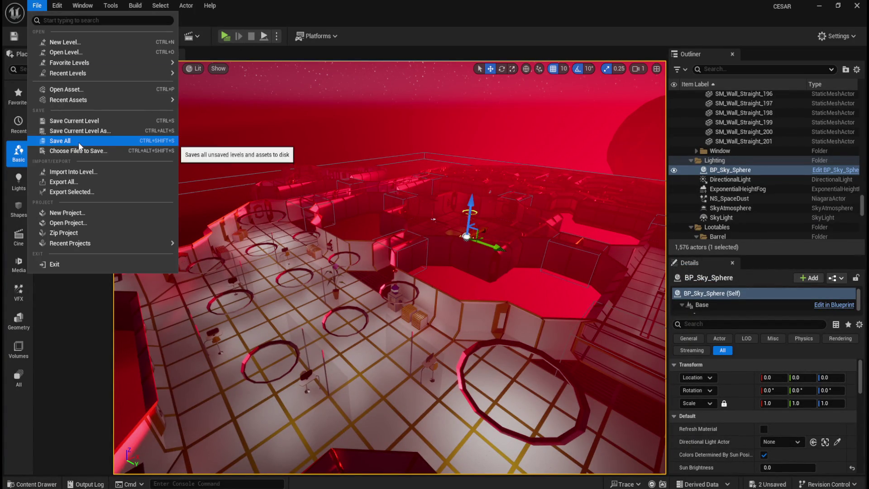
left_click(78, 142)
left_click(226, 36)
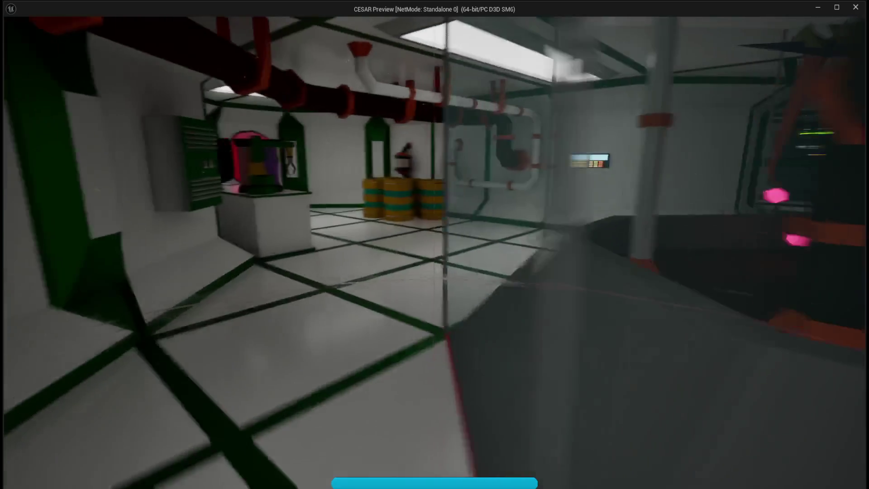
key("w")
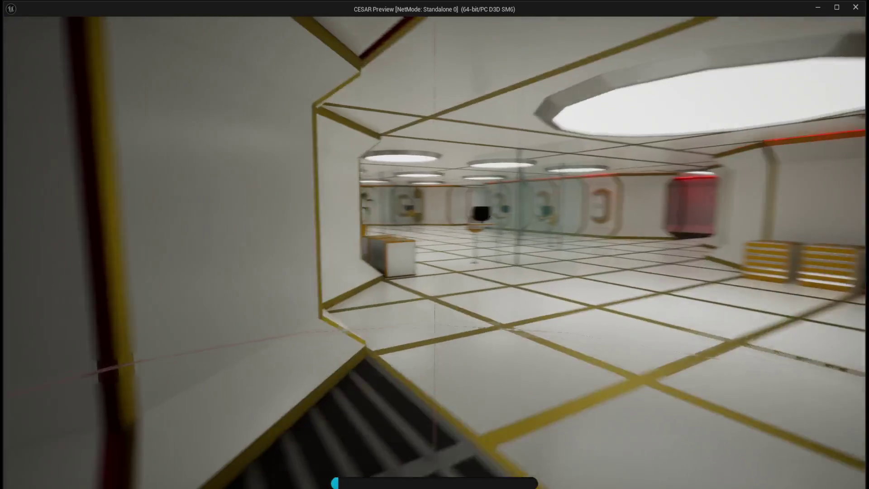
key("w")
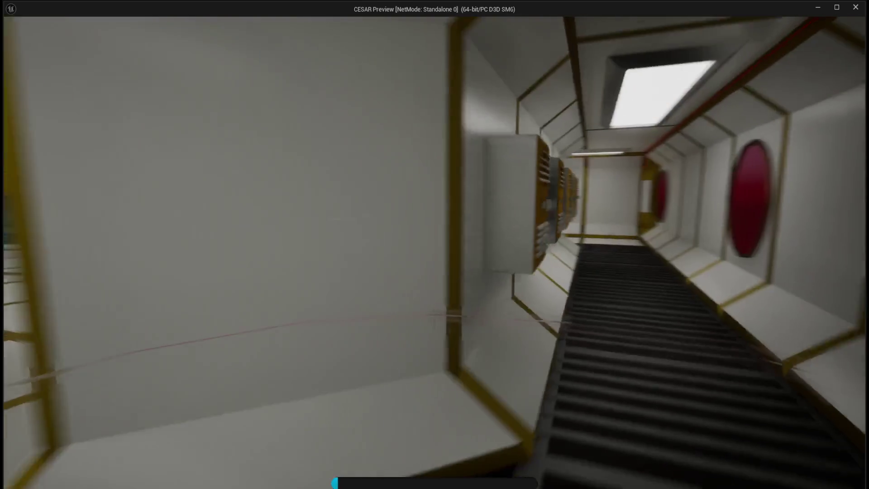
key("w")
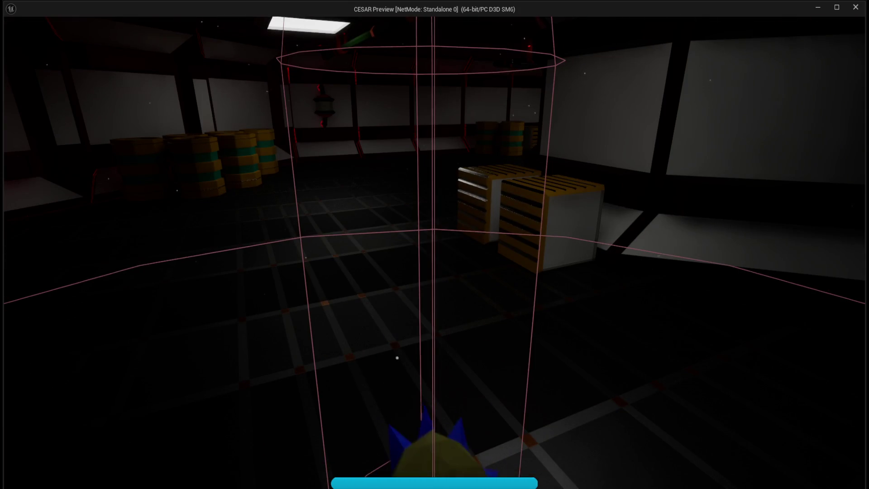
key("Escape")
left_click(225, 38)
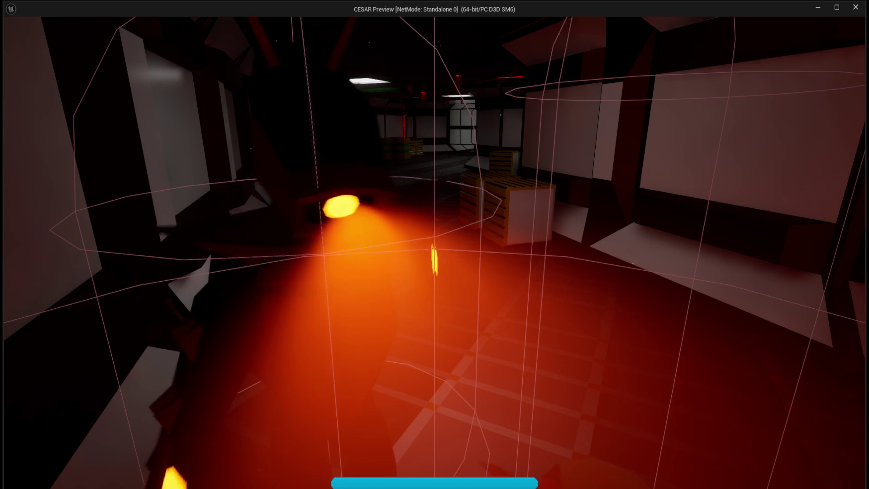
key("Escape")
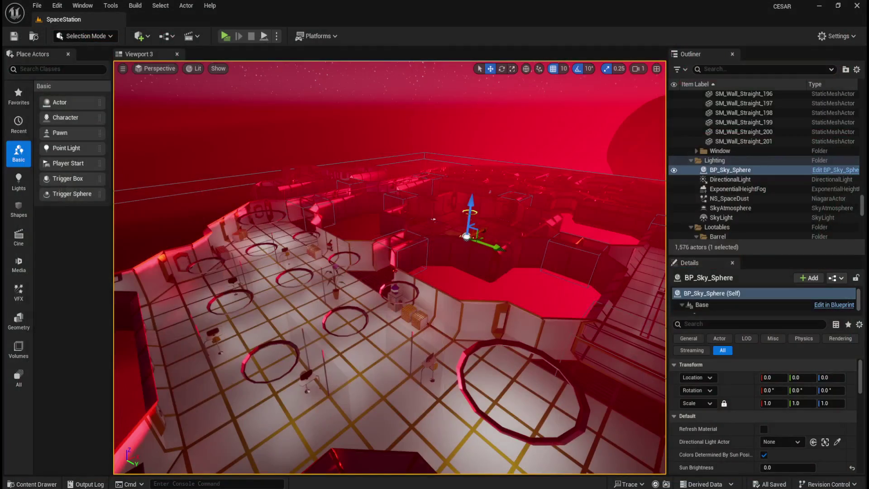
left_click(225, 37)
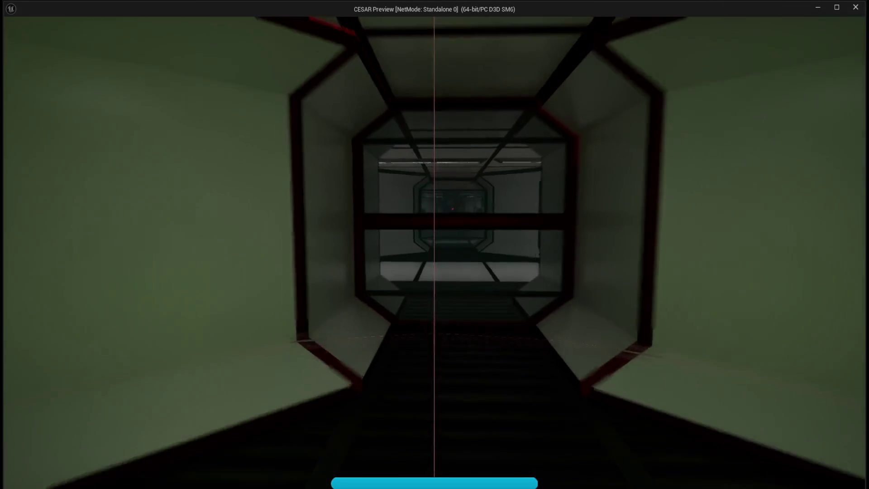